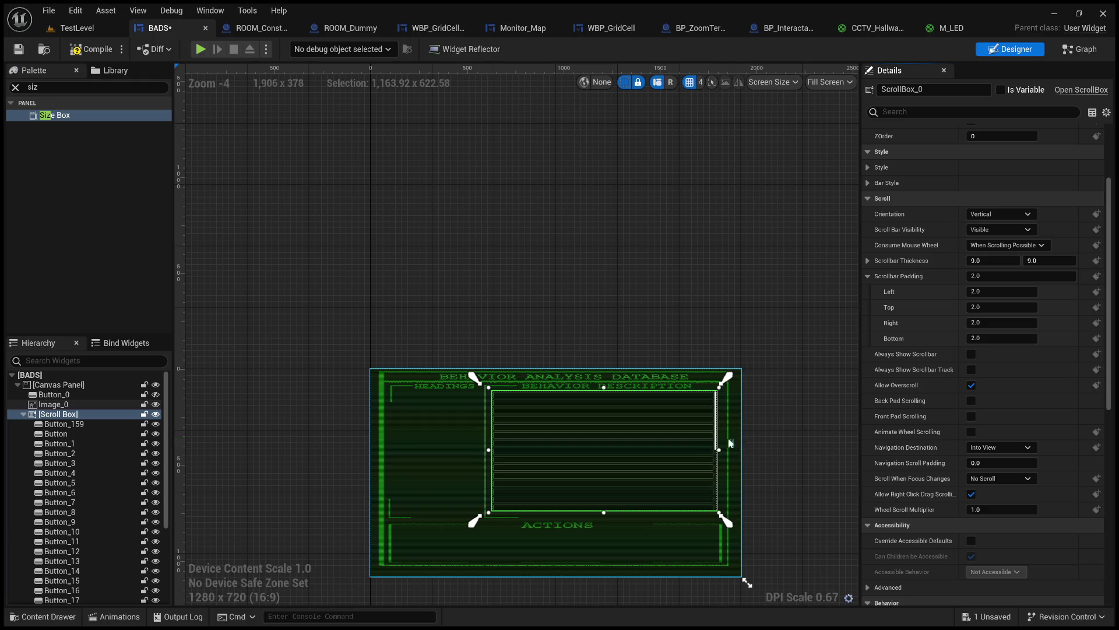
- Inspect the background image, the Button_4 row and the scroll box in the BADS layout
scroll(638, 443, "up", 4)
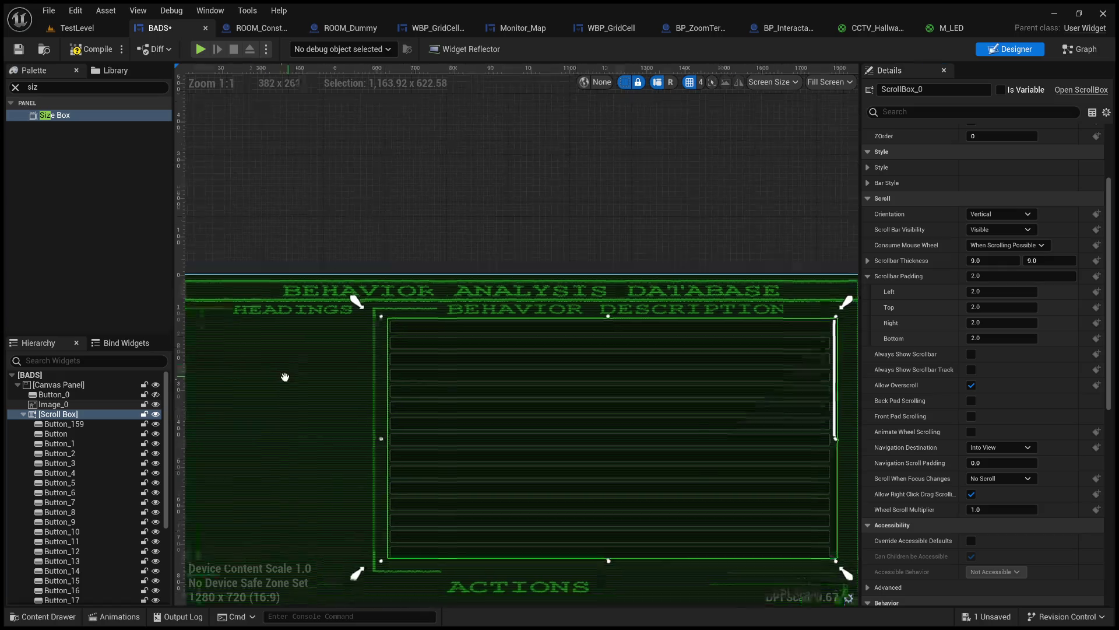
left_click_drag(230, 387, 370, 299)
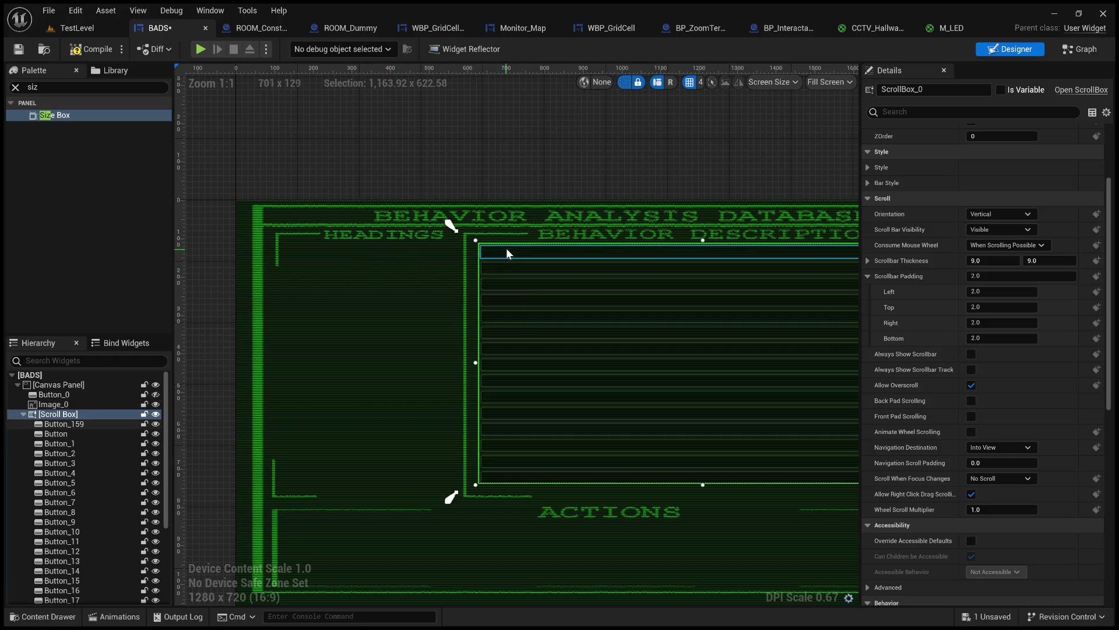
scroll(547, 465, "down", 1)
scroll(554, 262, "up", 1)
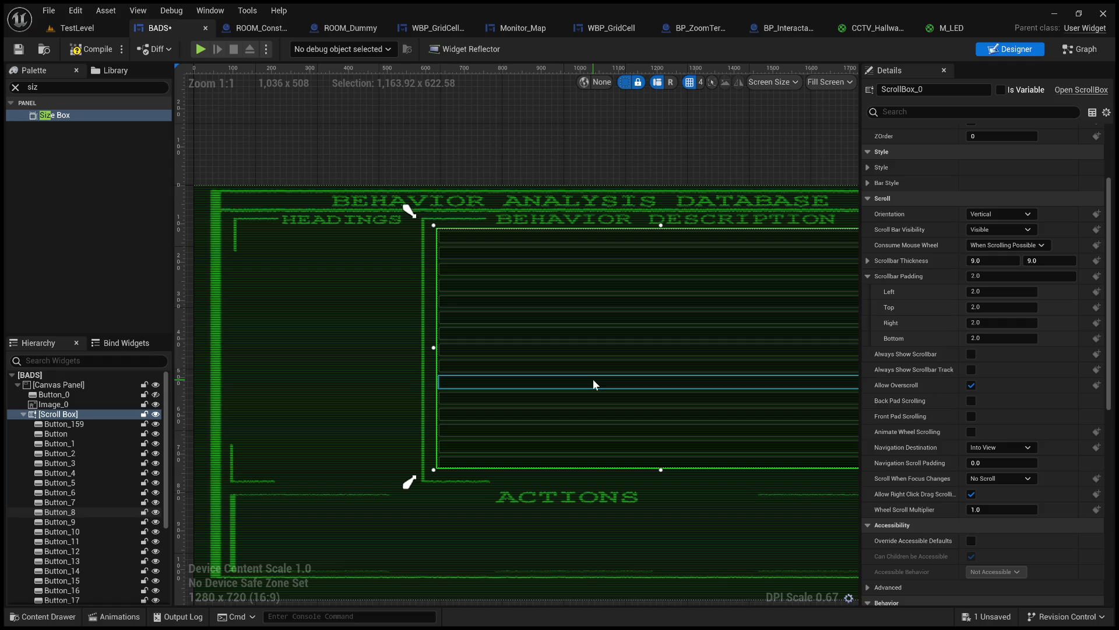
left_click(326, 284)
left_click(514, 233)
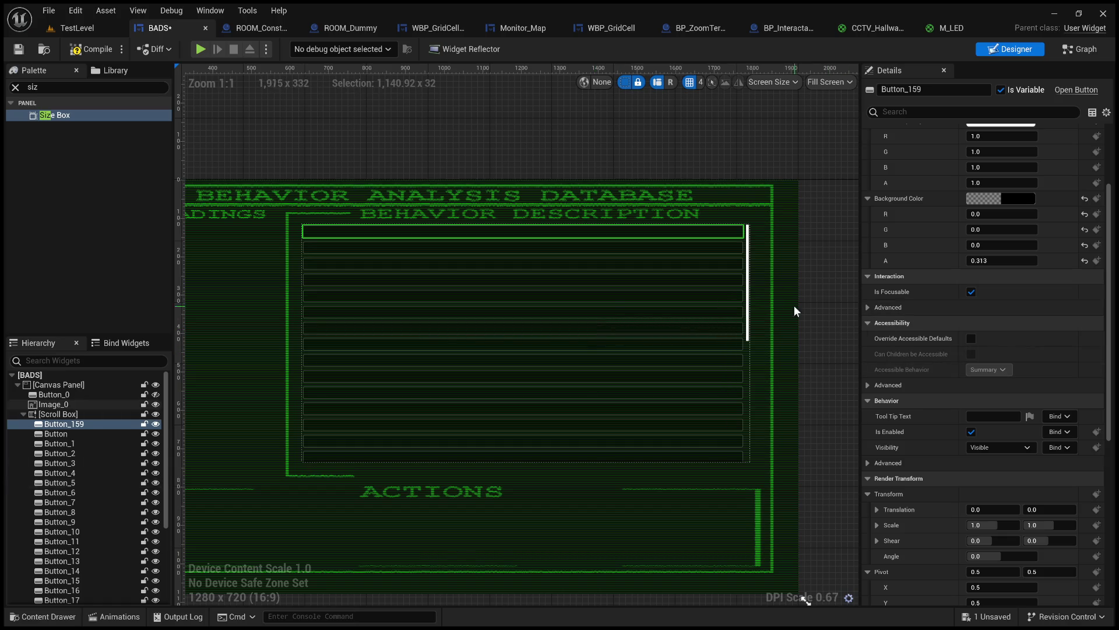
left_click(254, 287)
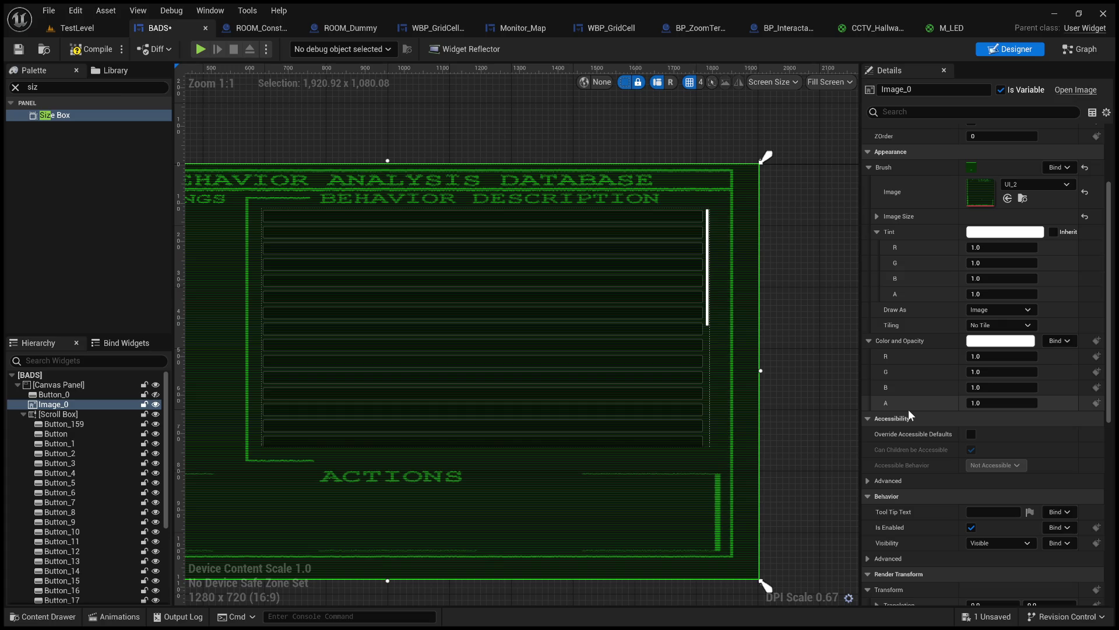
left_click(636, 298)
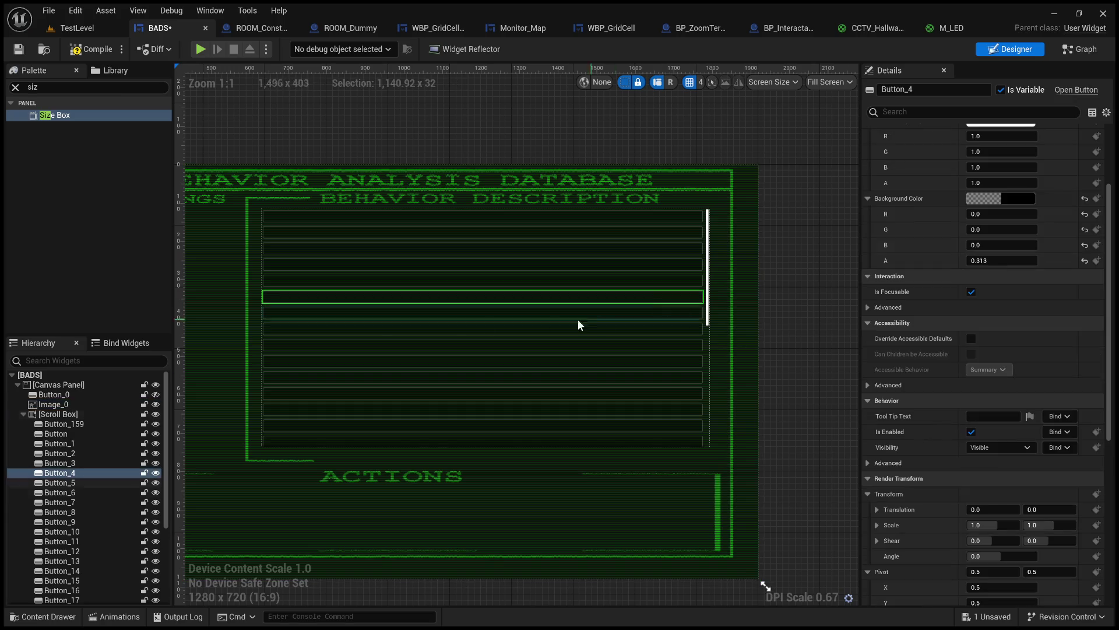
left_click(58, 414)
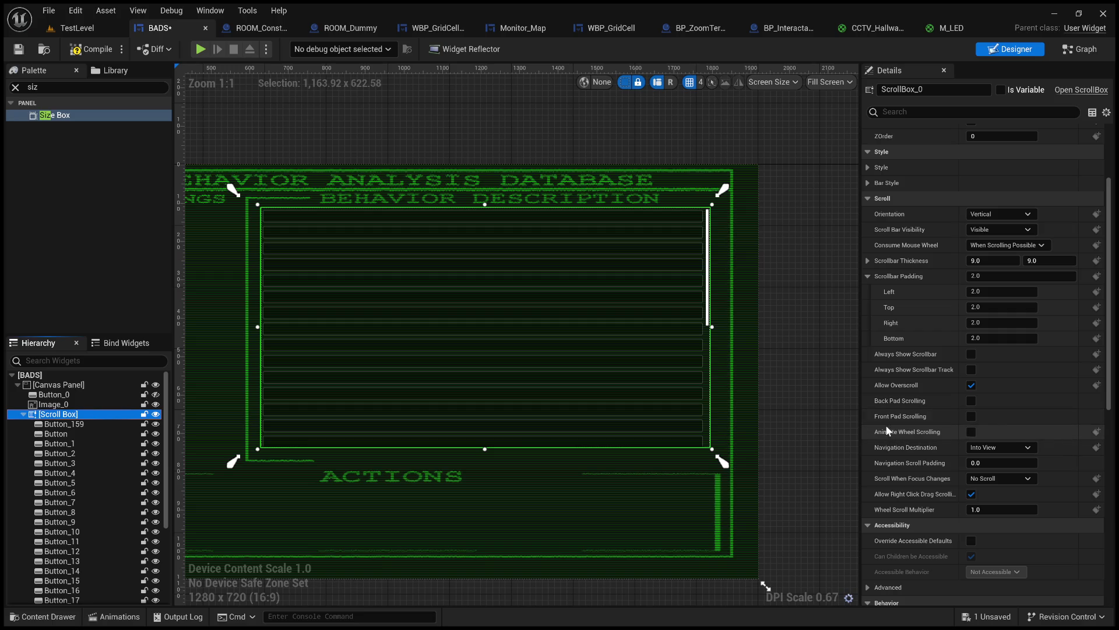
- Review the scroll box's properties and compile the BADS widget blueprint
scroll(893, 402, "down", 2)
scroll(893, 401, "down", 2)
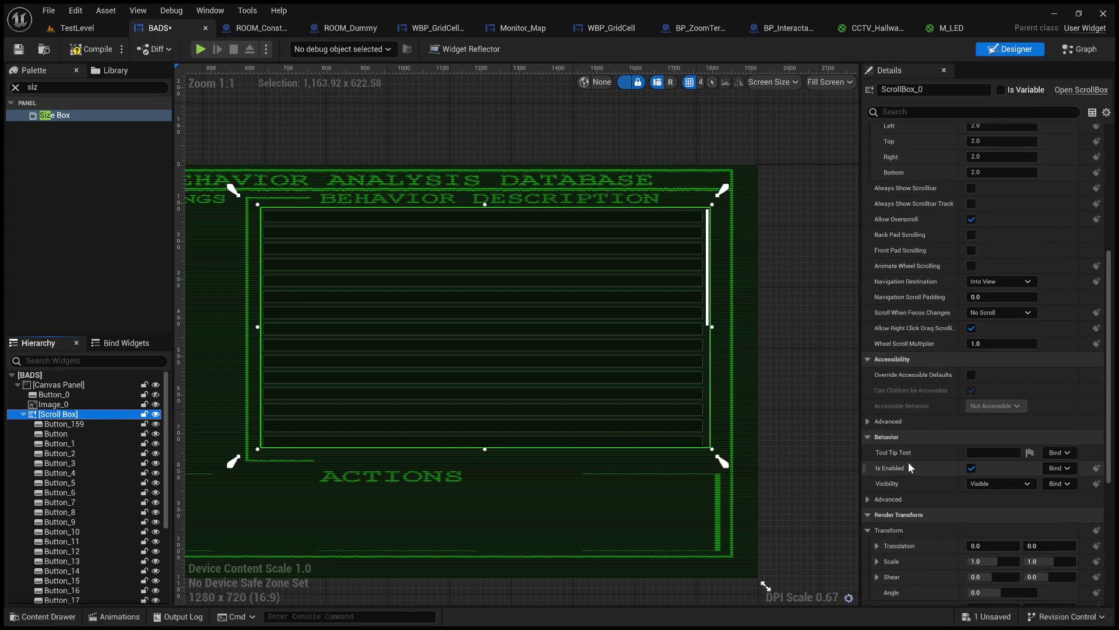
scroll(911, 477, "down", 3)
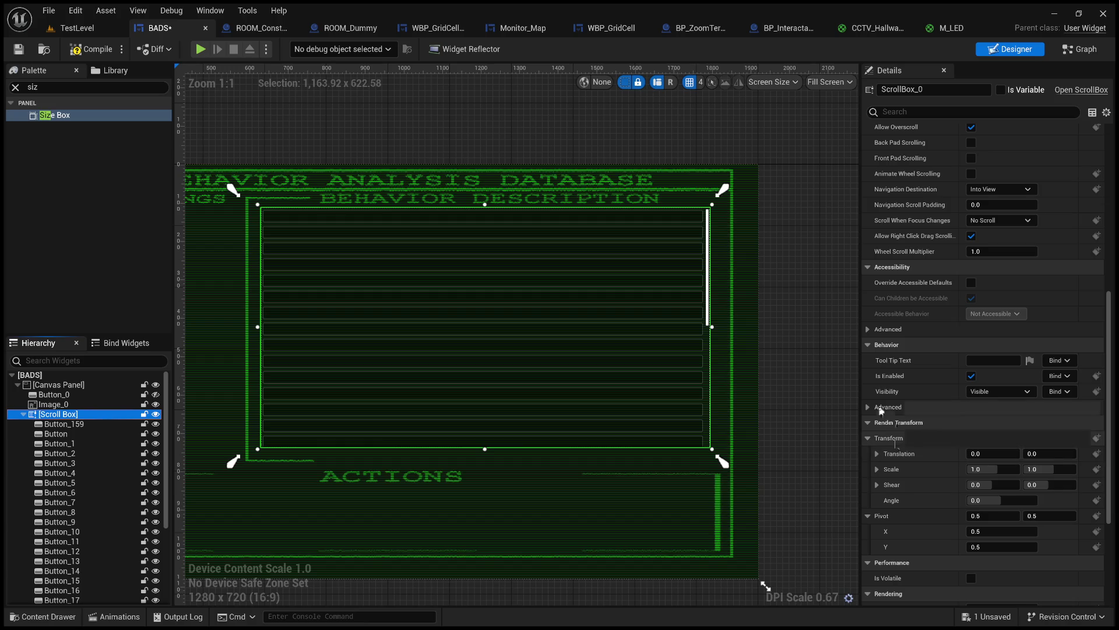
scroll(879, 404, "down", 3)
scroll(891, 465, "down", 3)
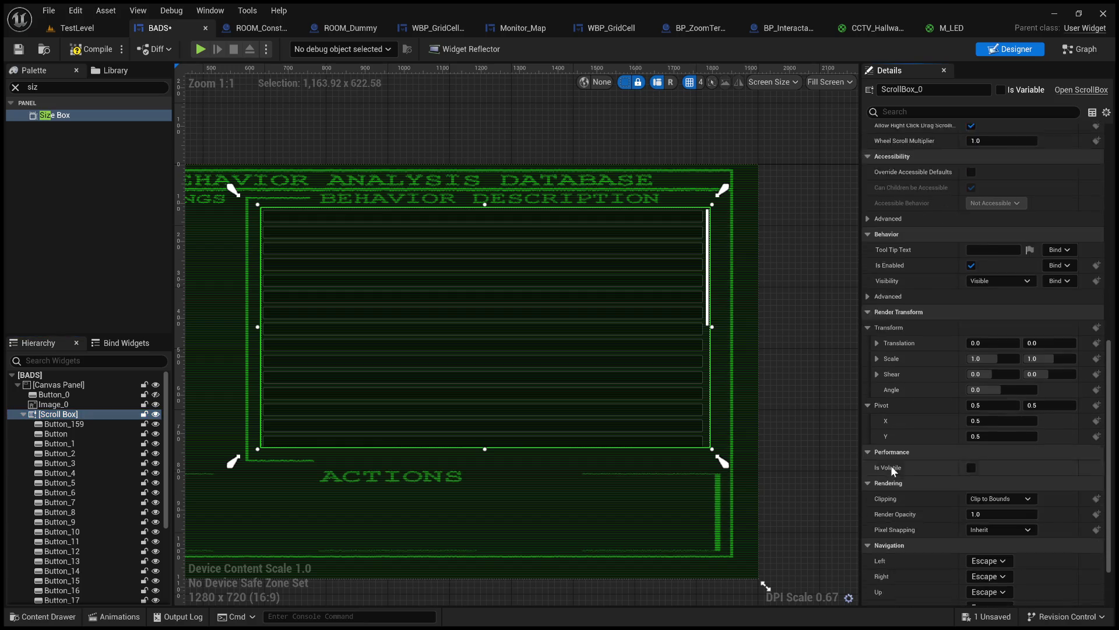
scroll(891, 465, "up", 13)
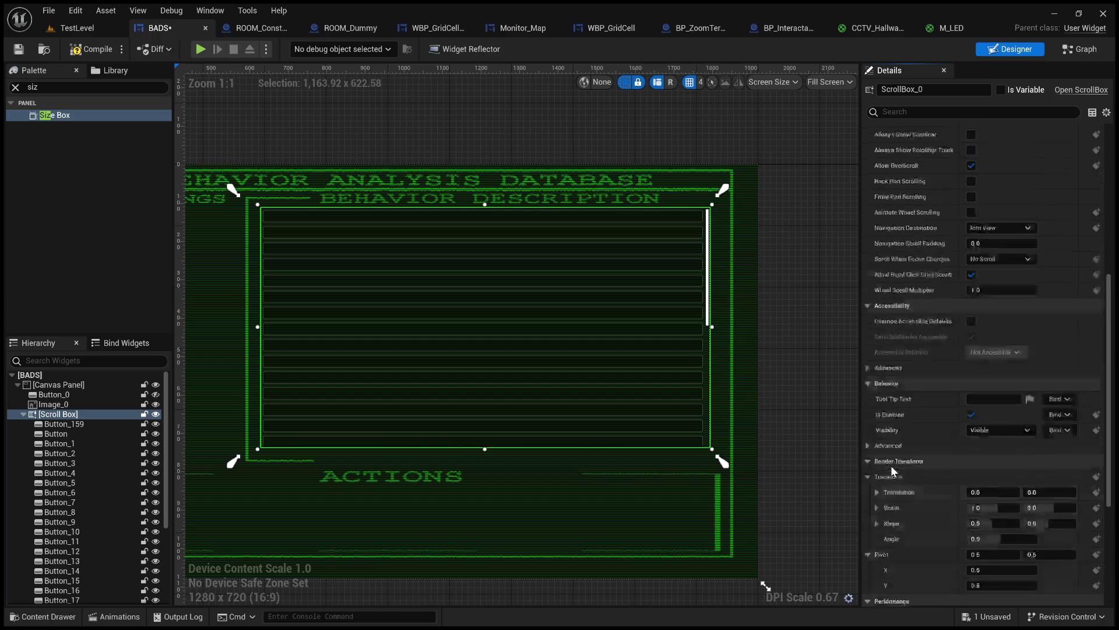
scroll(891, 465, "up", 5)
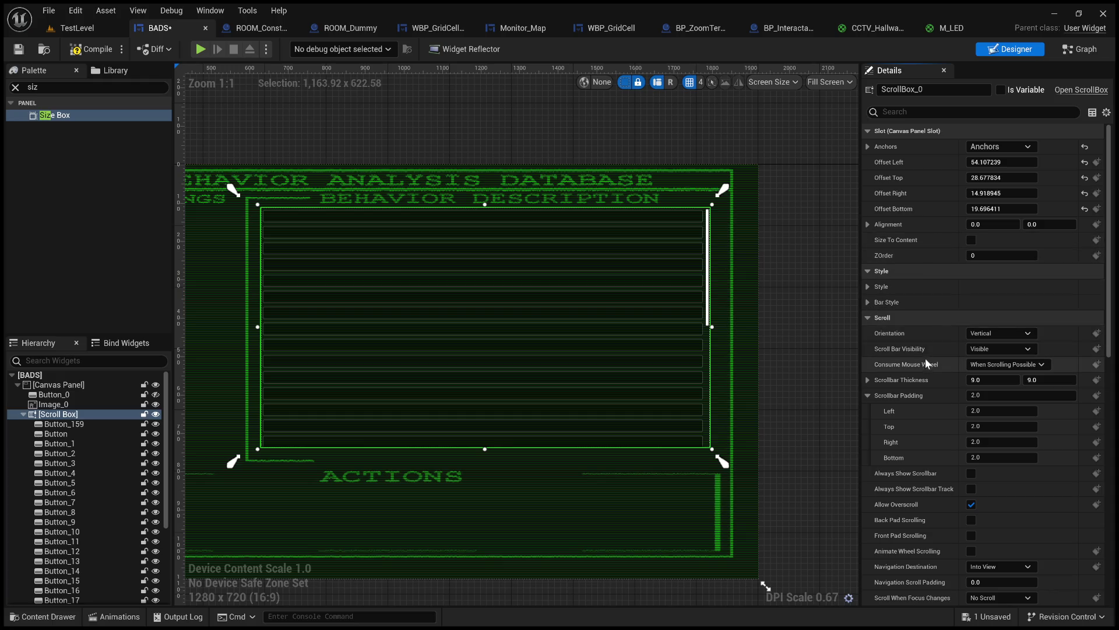
left_click_drag(517, 318, 654, 318)
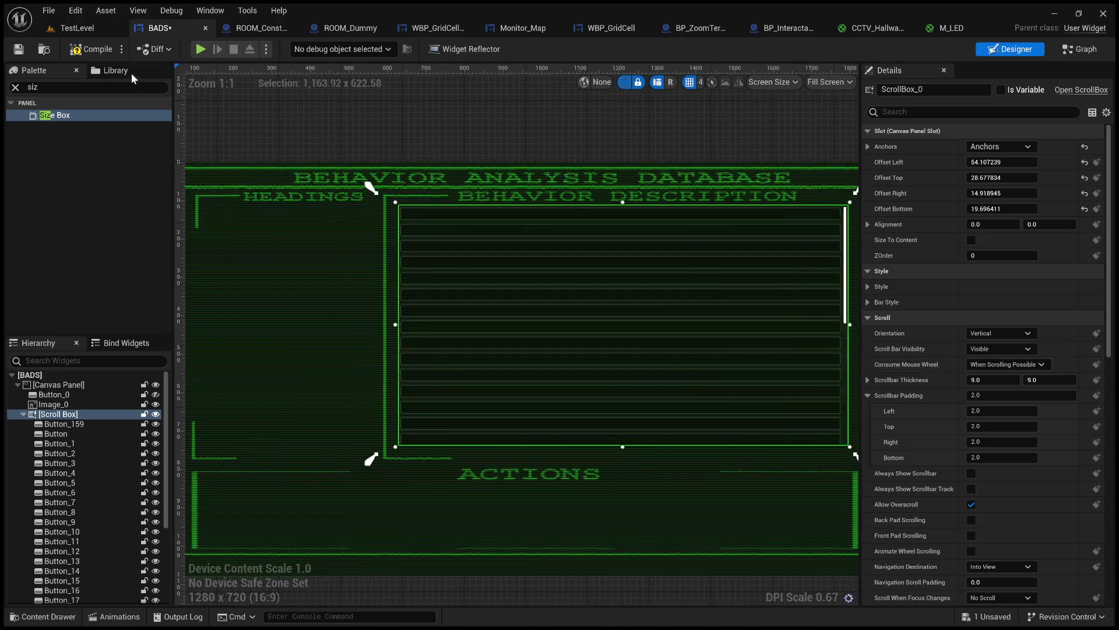
left_click(85, 50)
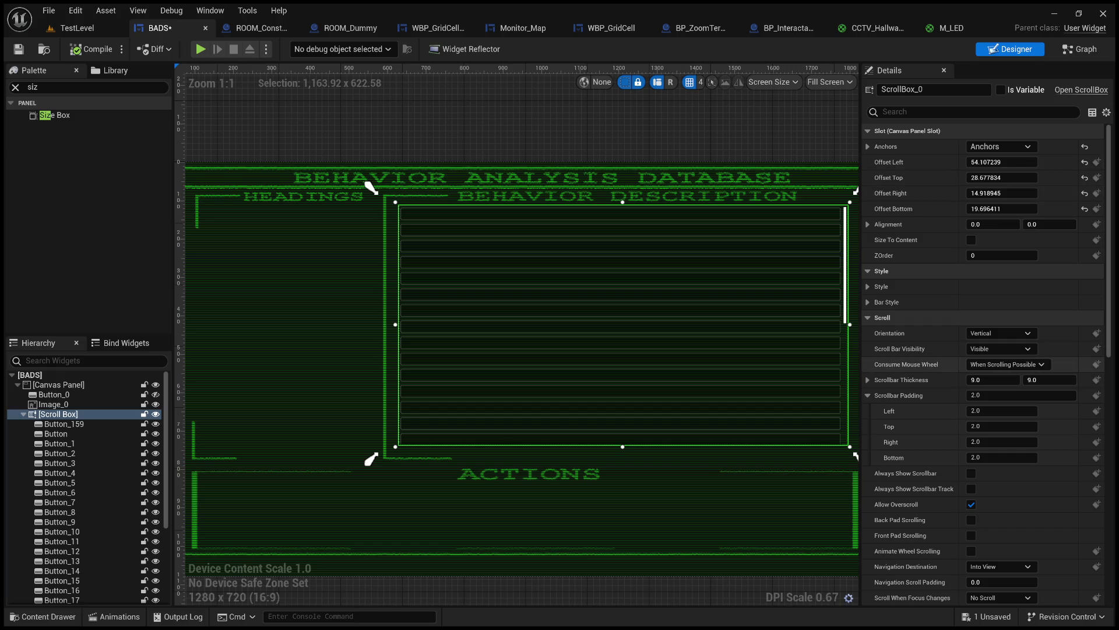
- Filter the scroll box properties by 'offset', then clear the search
left_click(932, 111)
type("offset")
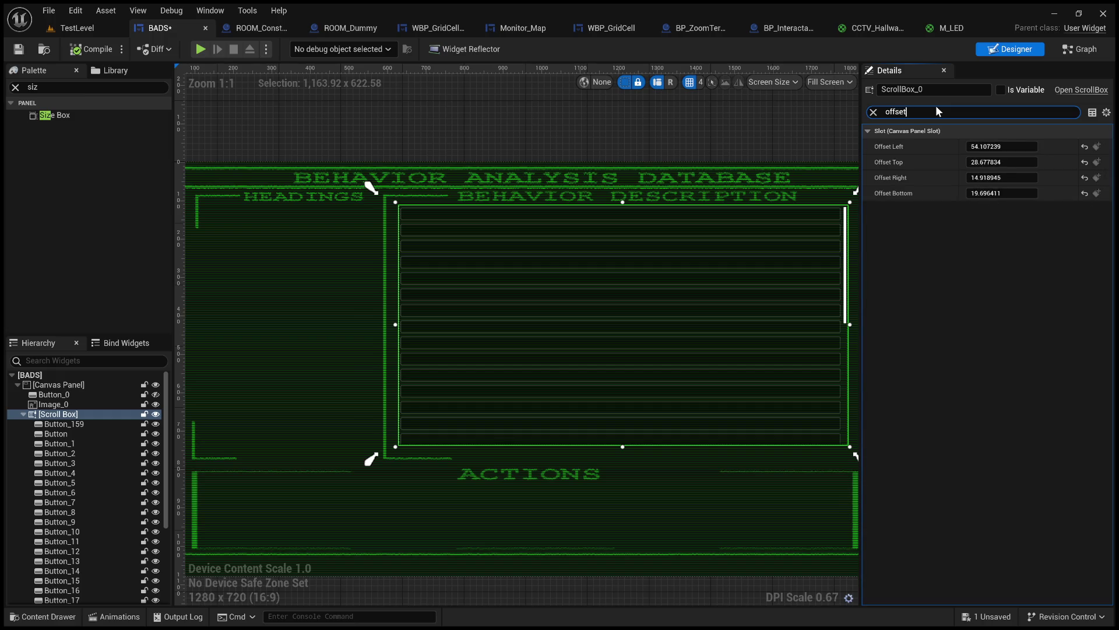
key("BackSpace")
key("BackSpace")
key("BackSpace")
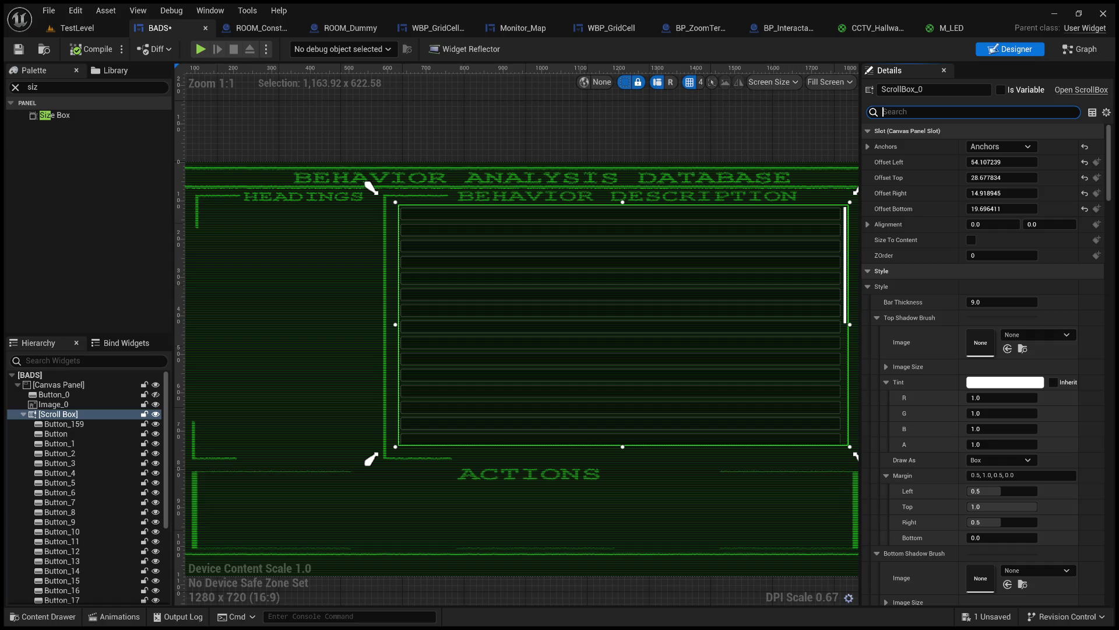
- Give Button_20 an opaque cyan background (0.0, 0.557, 1.0, alpha 1.0), then reselect the scroll box
scroll(73, 525, "down", 5)
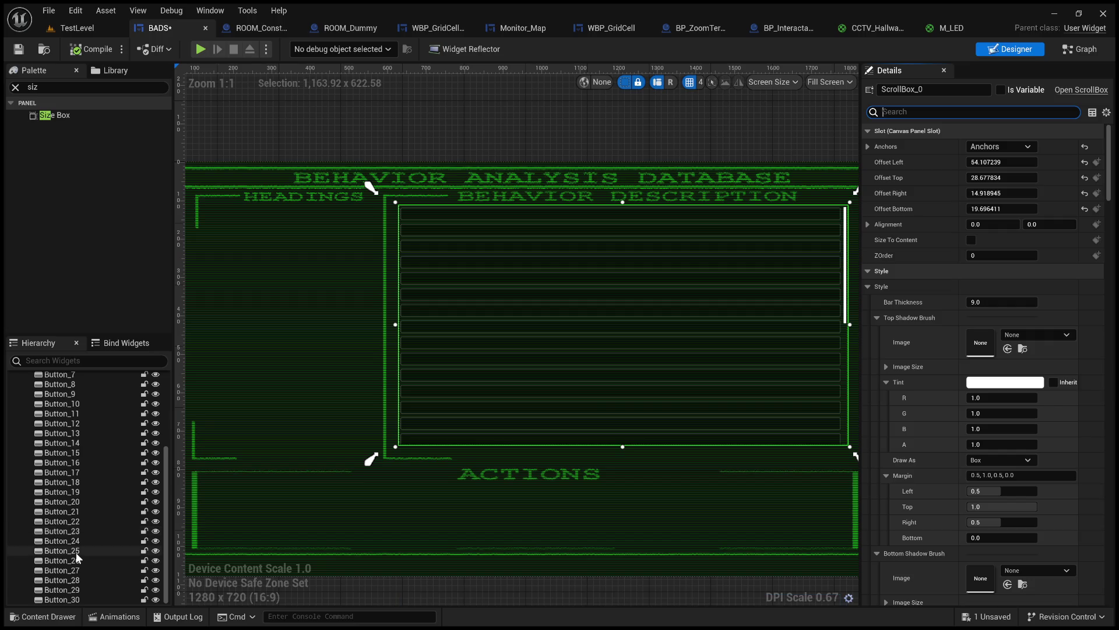
left_click(64, 502)
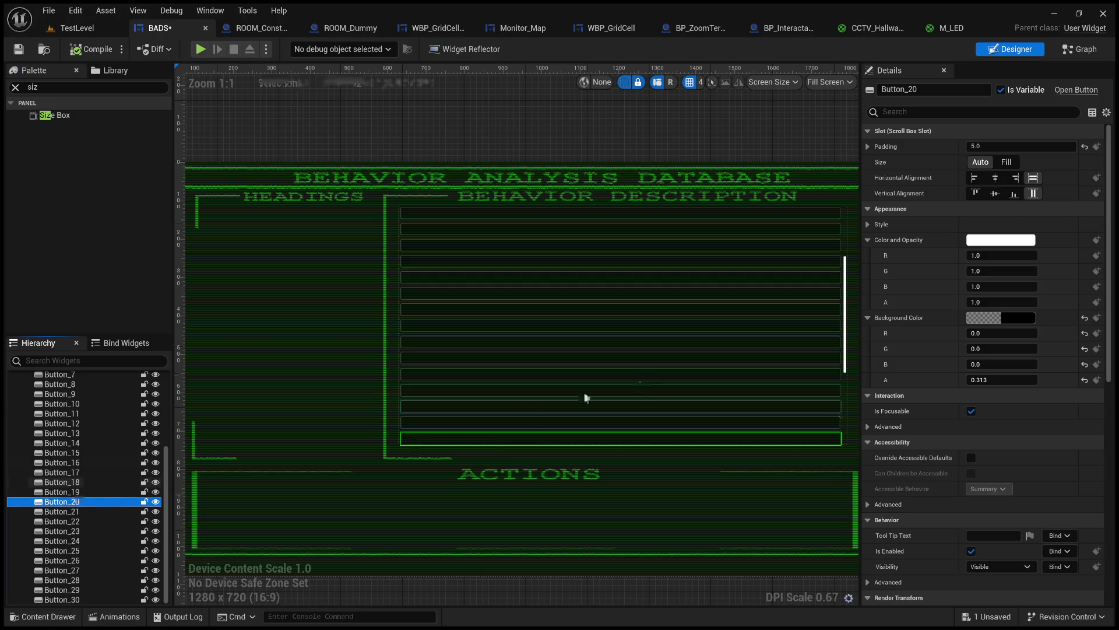
left_click(990, 243)
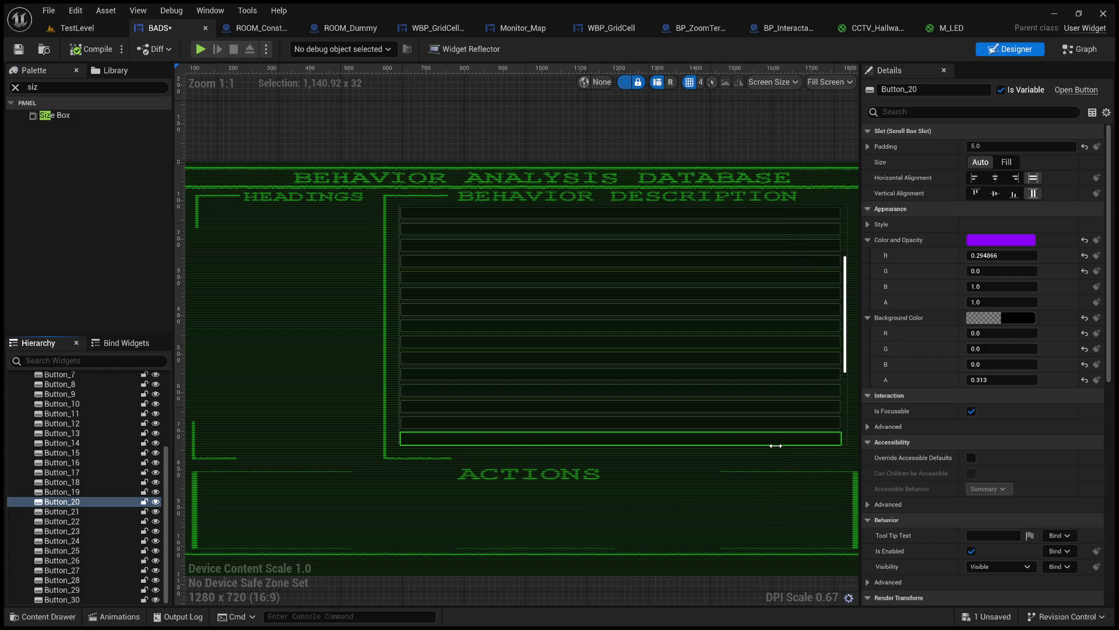
key("ctrl+z")
key("ctrl+z")
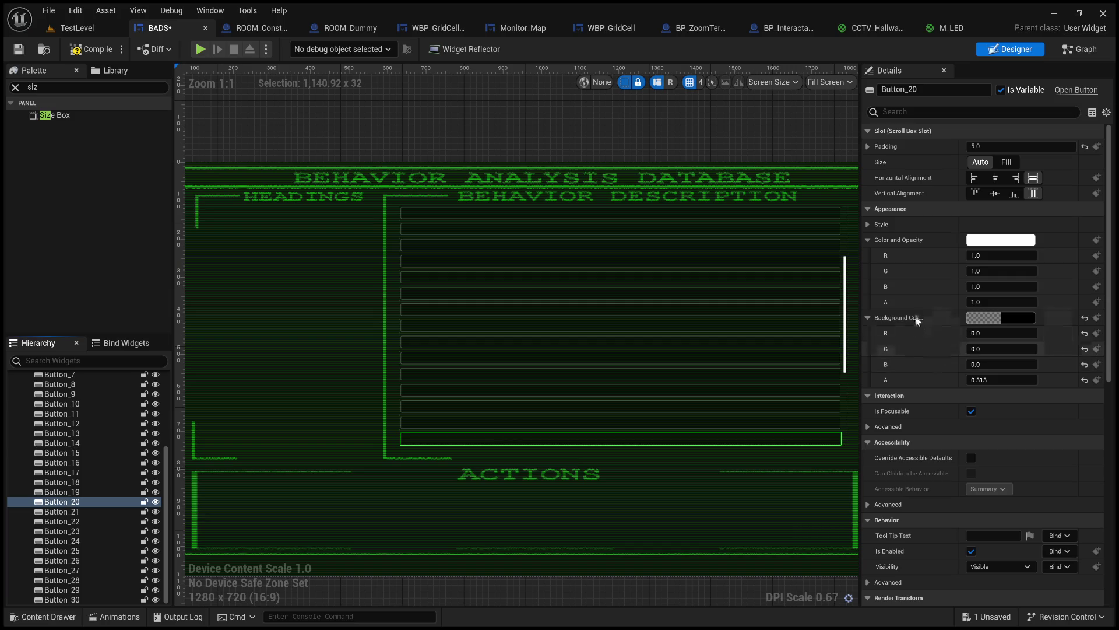
key("ctrl+z")
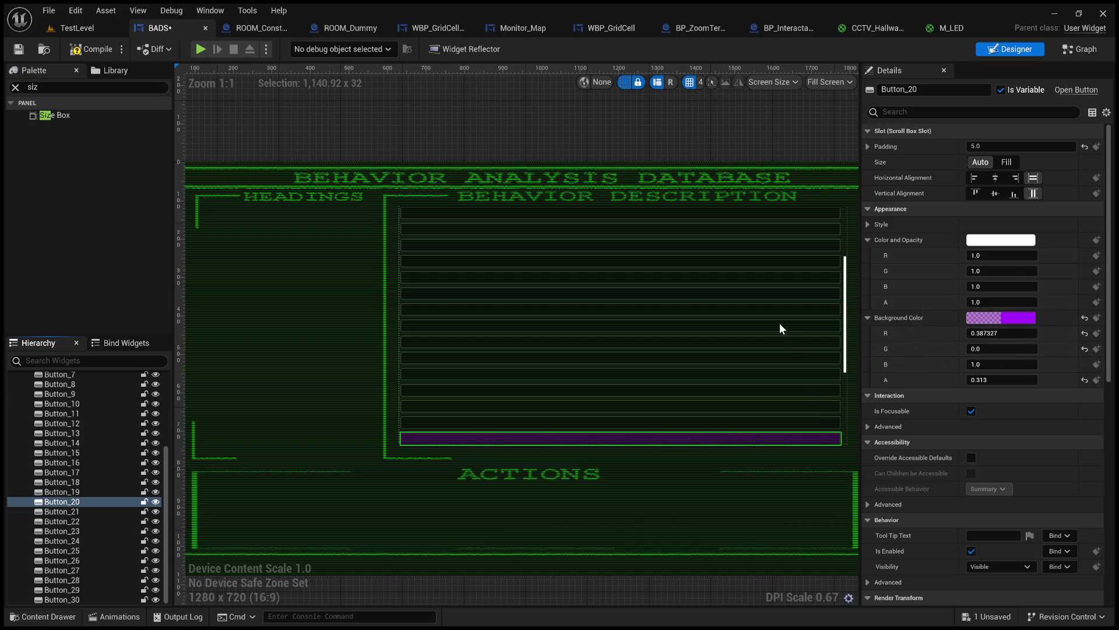
key("ctrl+z")
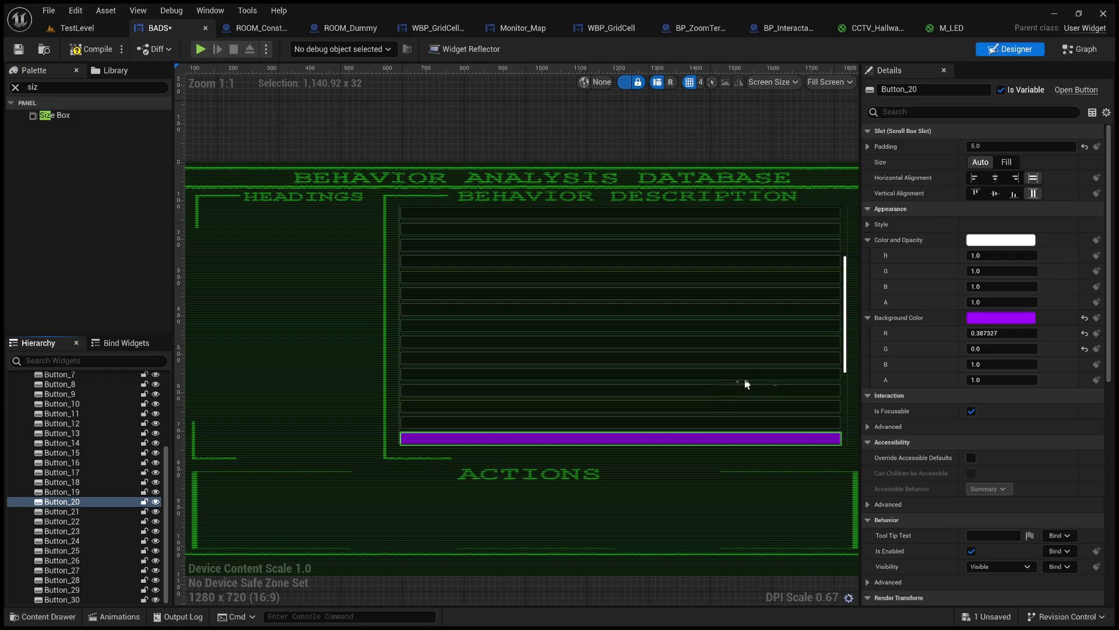
key("ctrl+z")
key("ctrl+z")
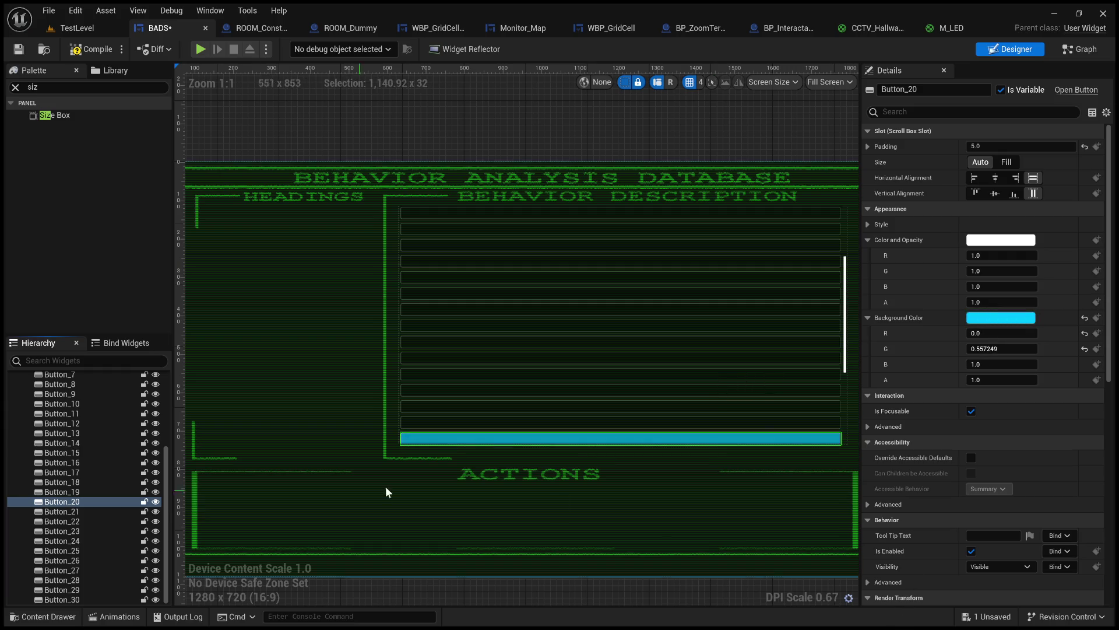
scroll(74, 525, "up", 5)
scroll(76, 518, "down", 2)
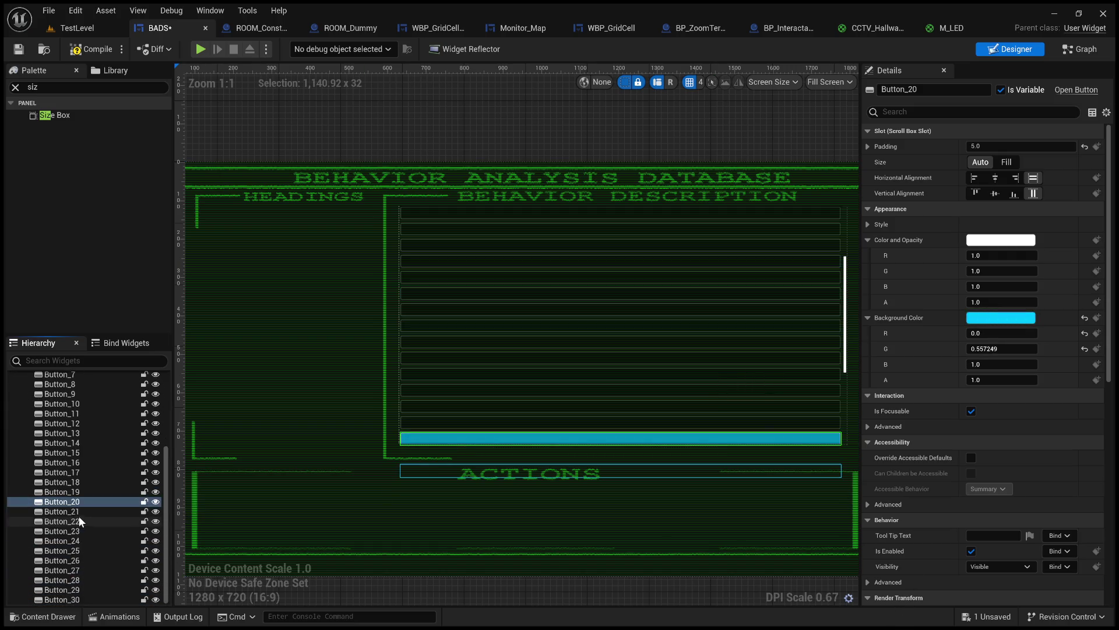
left_click(64, 398)
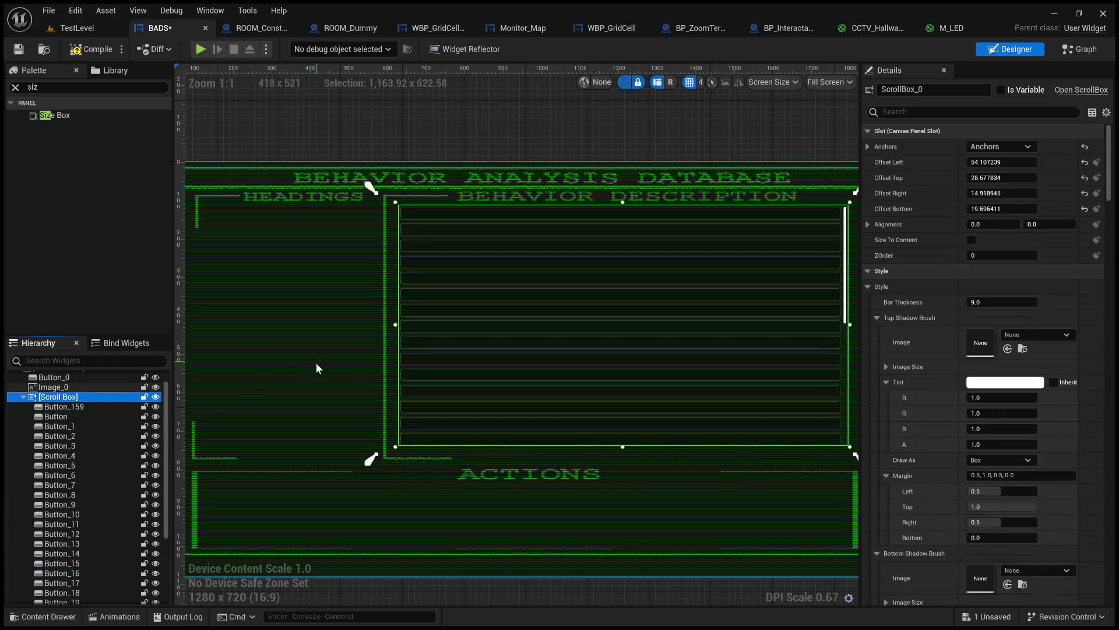
- Place a new Scroll Box in the layout and anchor it to its own top-left corner
left_click_drag(313, 365, 394, 326)
left_click(16, 88)
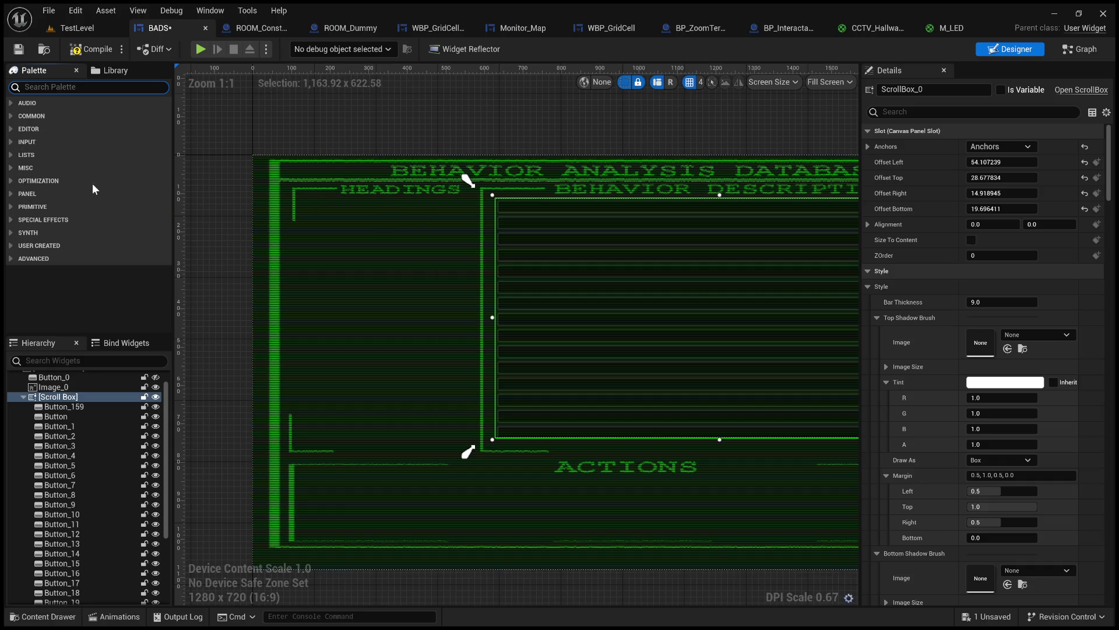
left_click(10, 180)
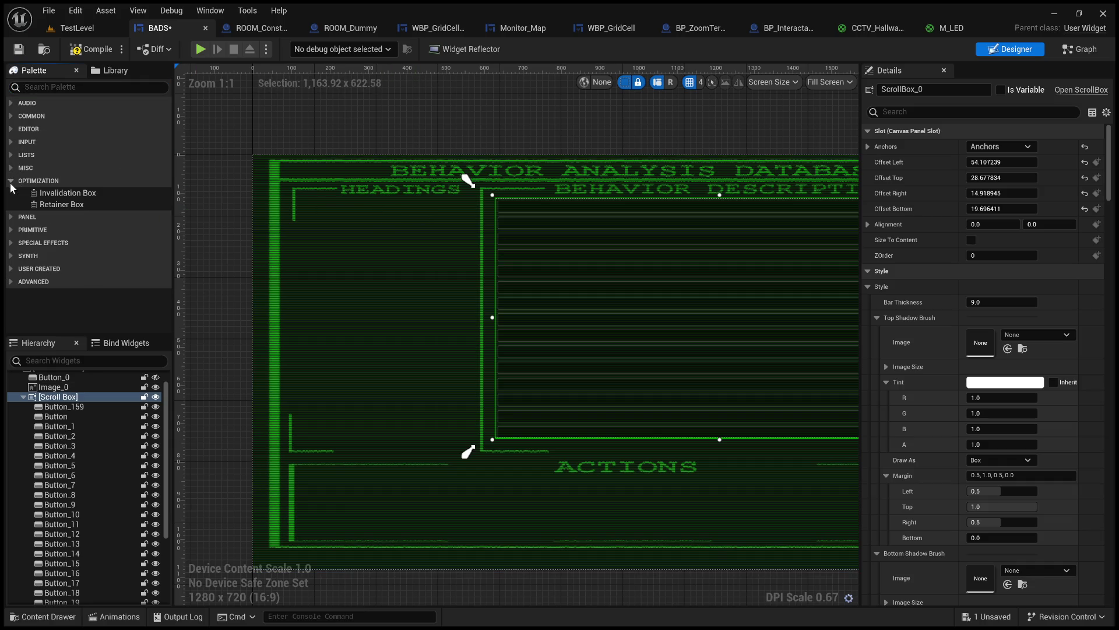
left_click(12, 216)
scroll(71, 292, "down", 2)
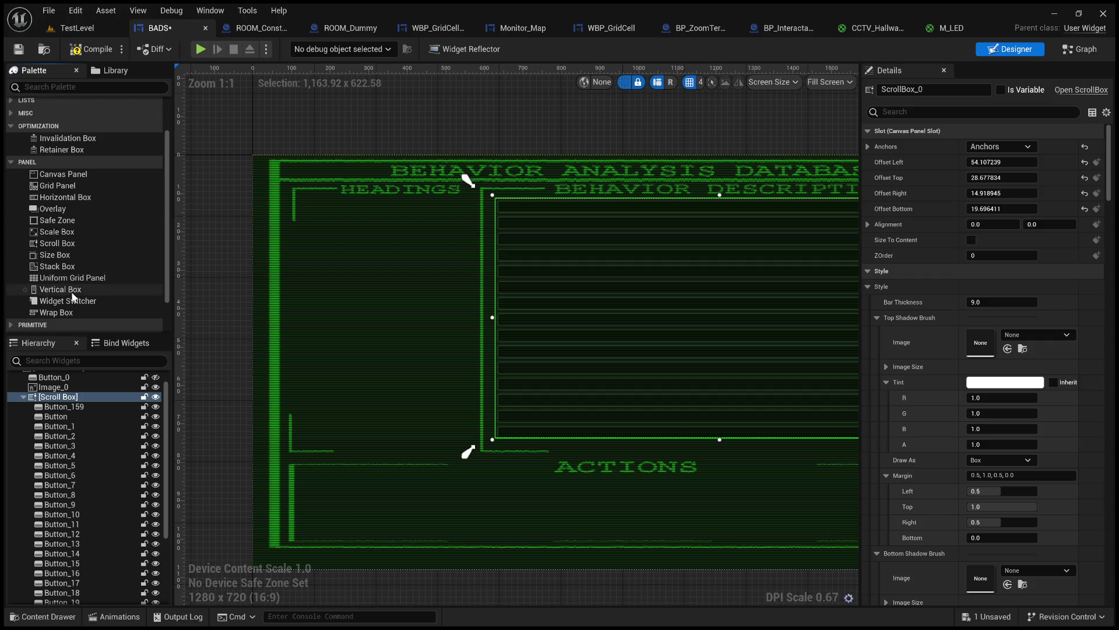
left_click(58, 243)
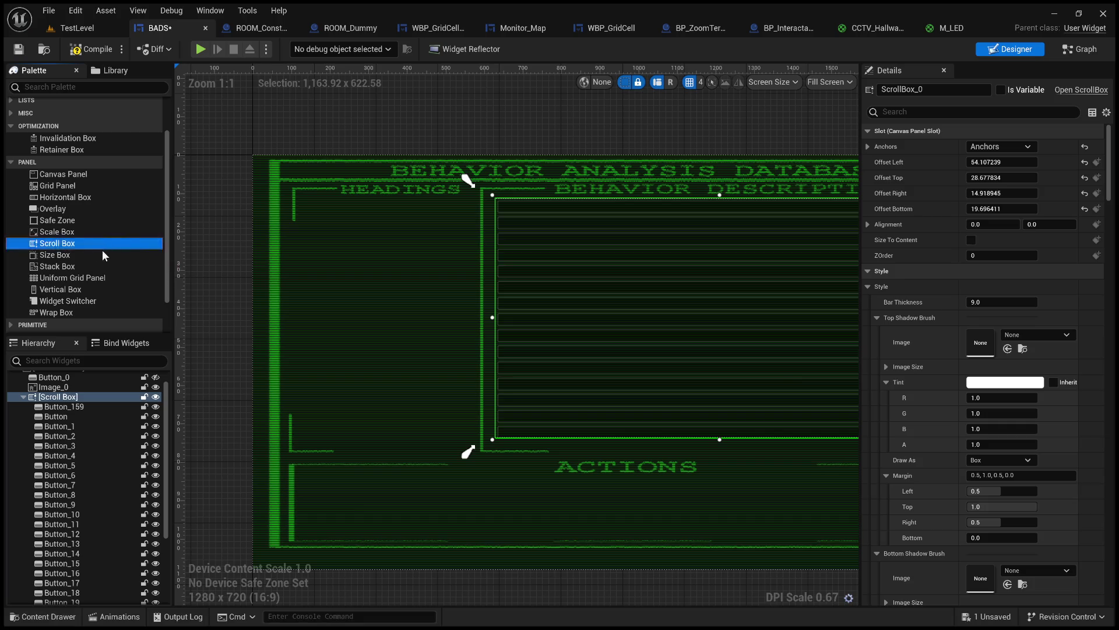
mouse_move(82, 246)
left_mouse_down()
mouse_move(152, 255)
mouse_move(291, 215)
mouse_move(306, 207)
mouse_move(299, 198)
mouse_move(346, 224)
mouse_move(474, 439)
left_mouse_up()
mouse_move(258, 160)
left_mouse_down()
mouse_move(460, 447)
mouse_move(480, 447)
left_mouse_up()
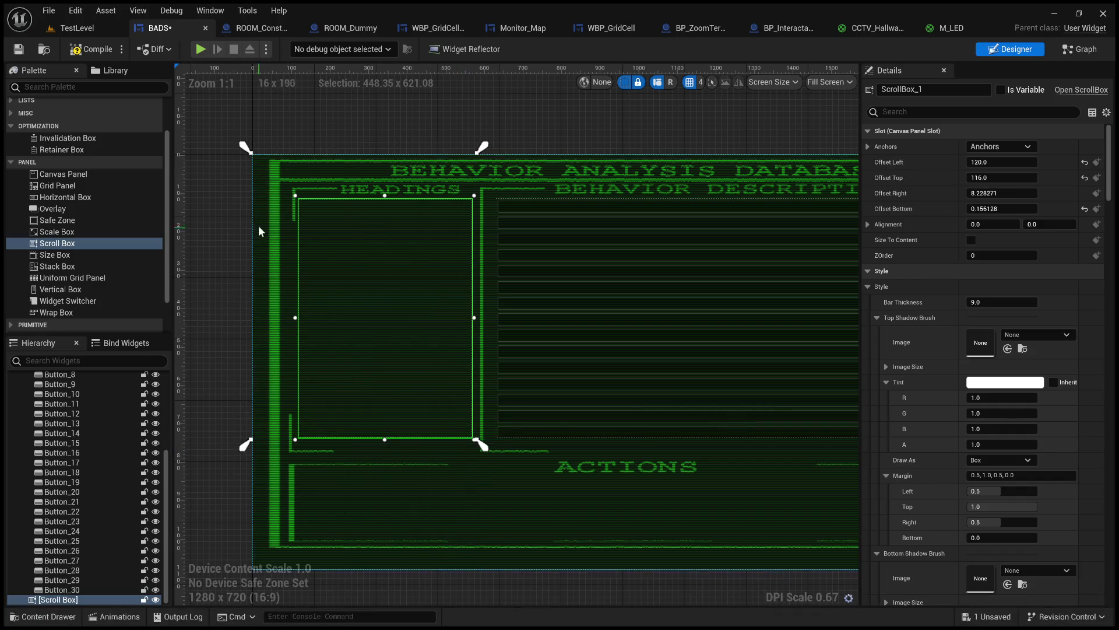
left_click_drag(251, 157, 291, 193)
- Drag a Button from the palette into the Headings scroll box
scroll(64, 225, "up", 3)
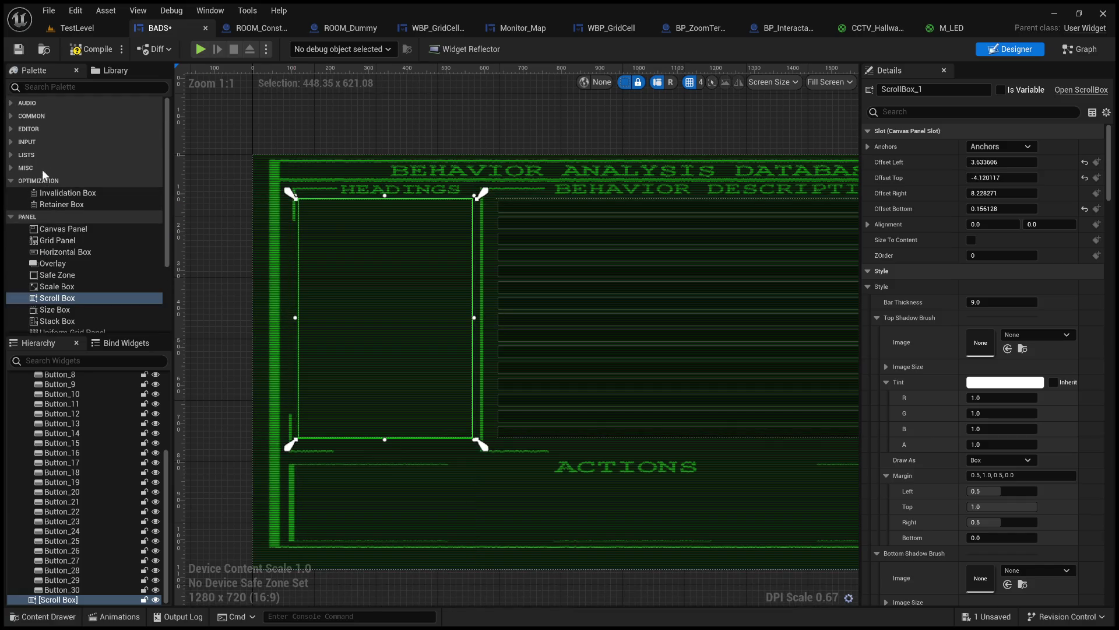
left_click(13, 114)
left_click_drag(45, 141, 347, 236)
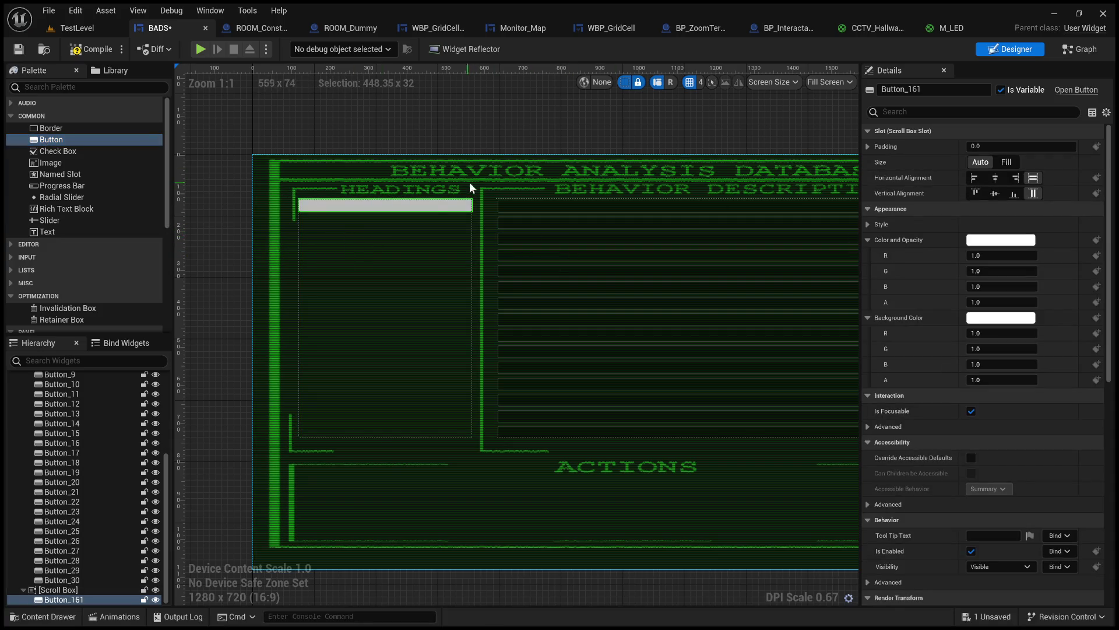
- Add an On Clicked event for the new Button_161
scroll(962, 531, "down", 10)
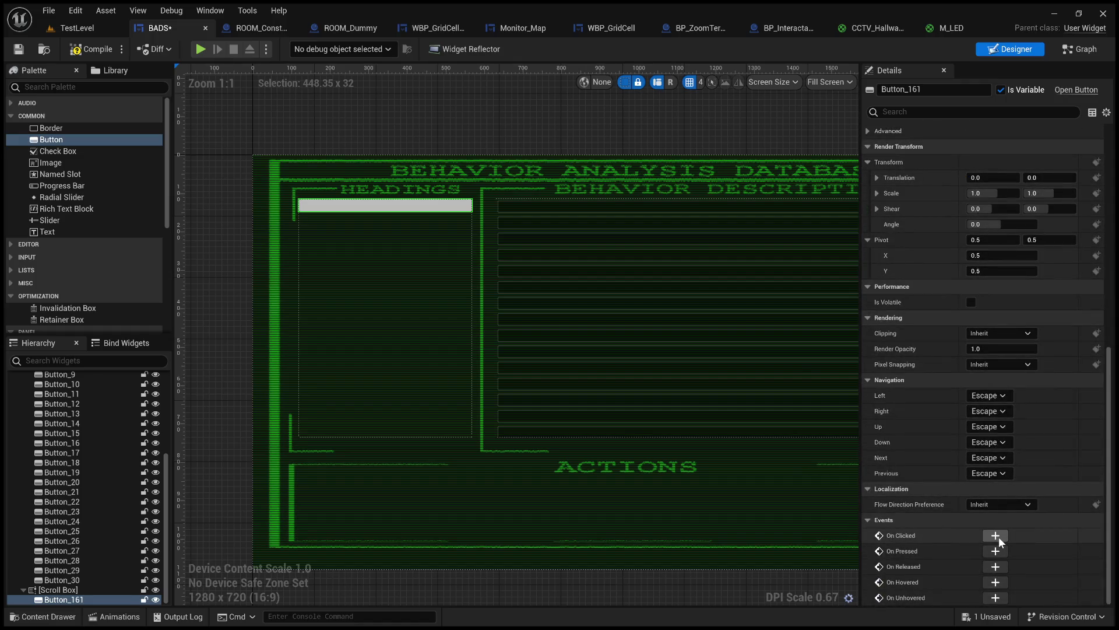
left_click(996, 535)
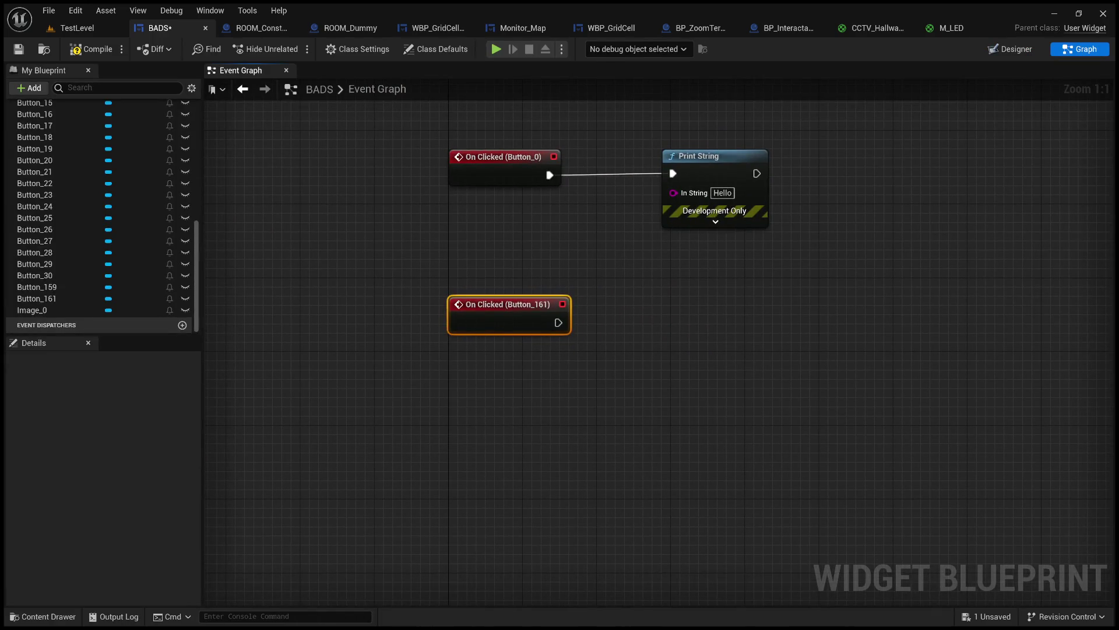
- Mark ScrollBox_0 as a variable in the Designer
left_click(1011, 49)
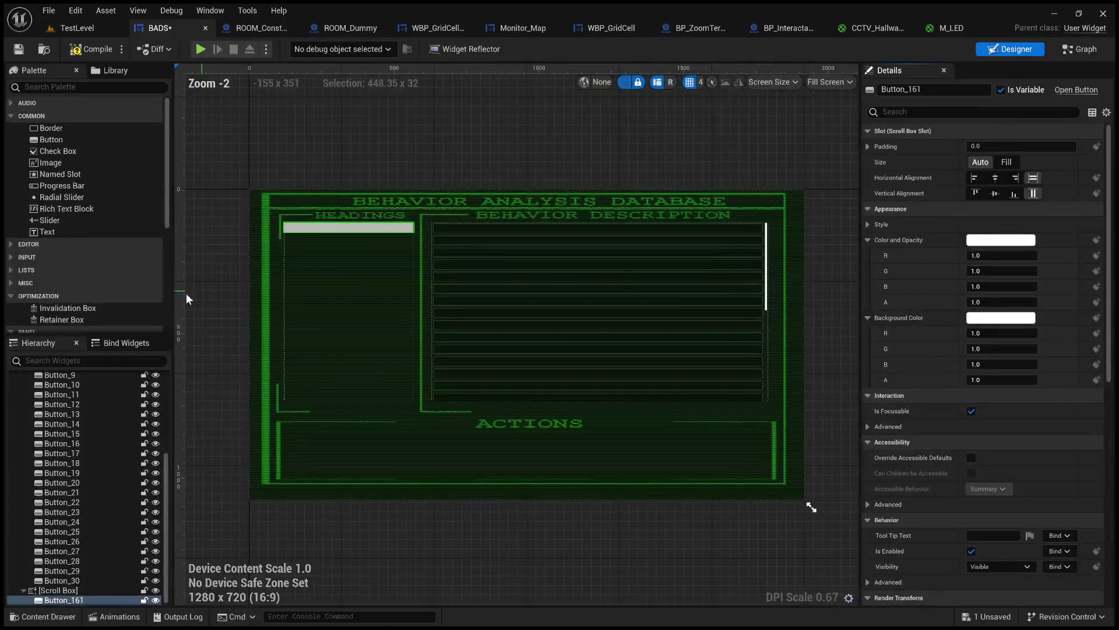
left_click(68, 414)
left_click(1000, 90)
- Add a ScrollBox_0 getter in the graph and wire it into a new Set Scroll Offset node
left_click(1080, 51)
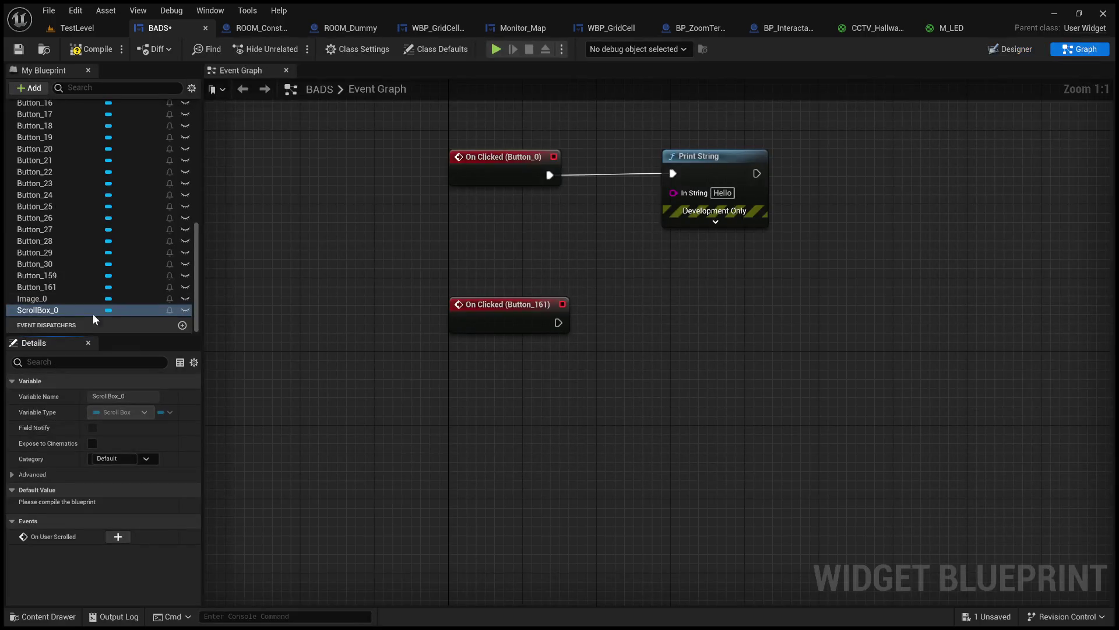
left_click(37, 311)
left_click_drag(518, 408, 688, 338)
left_click(583, 423)
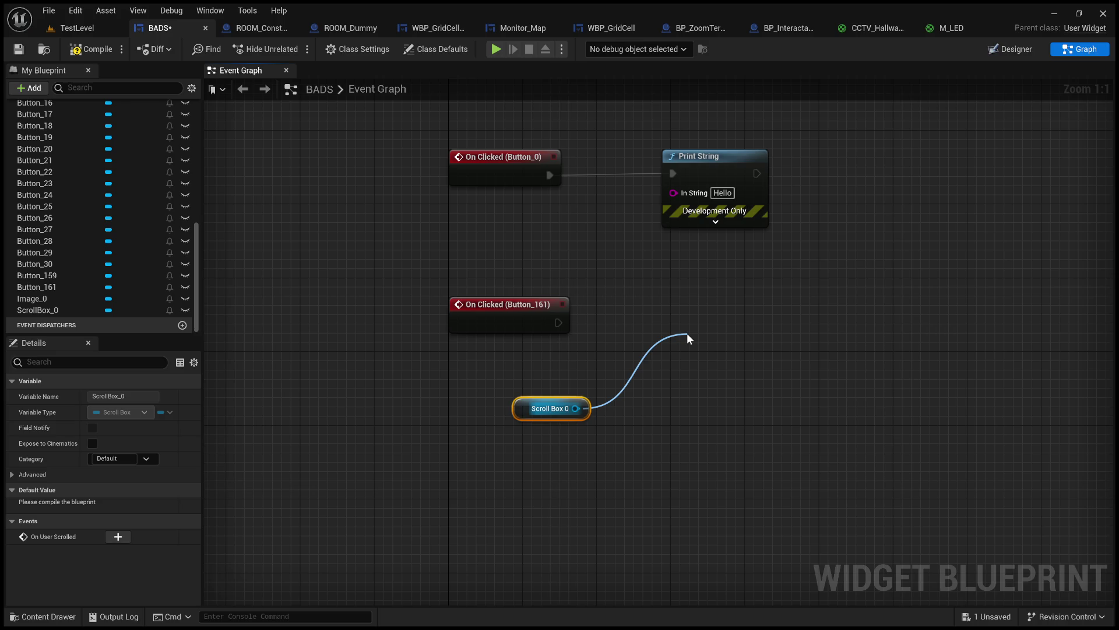
left_click(761, 423)
left_click_drag(726, 353, 828, 354)
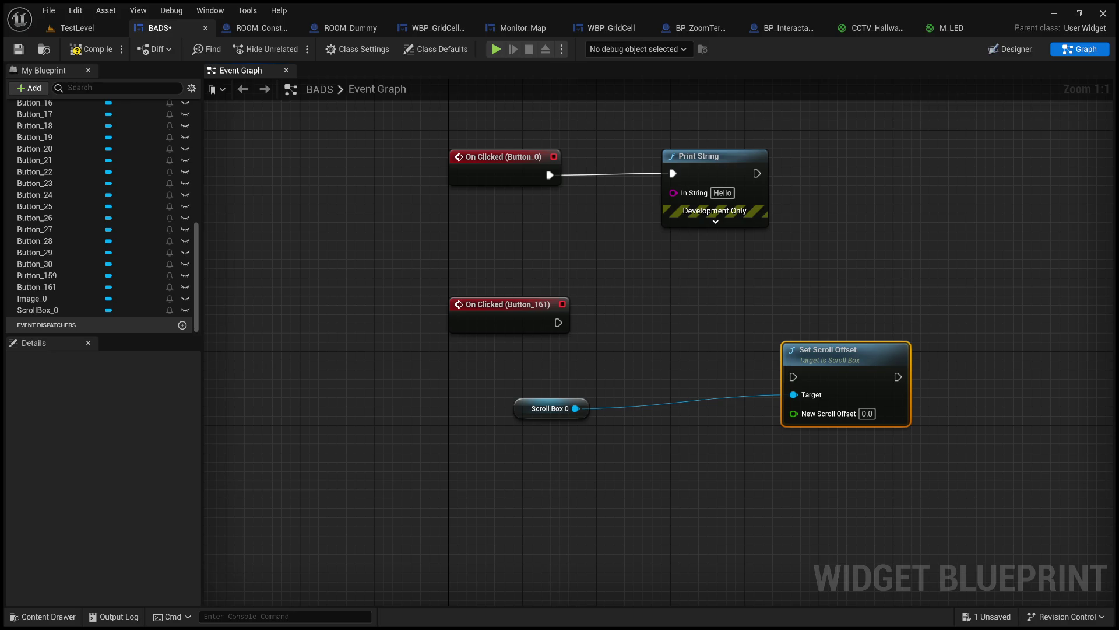
left_click_drag(576, 408, 635, 351)
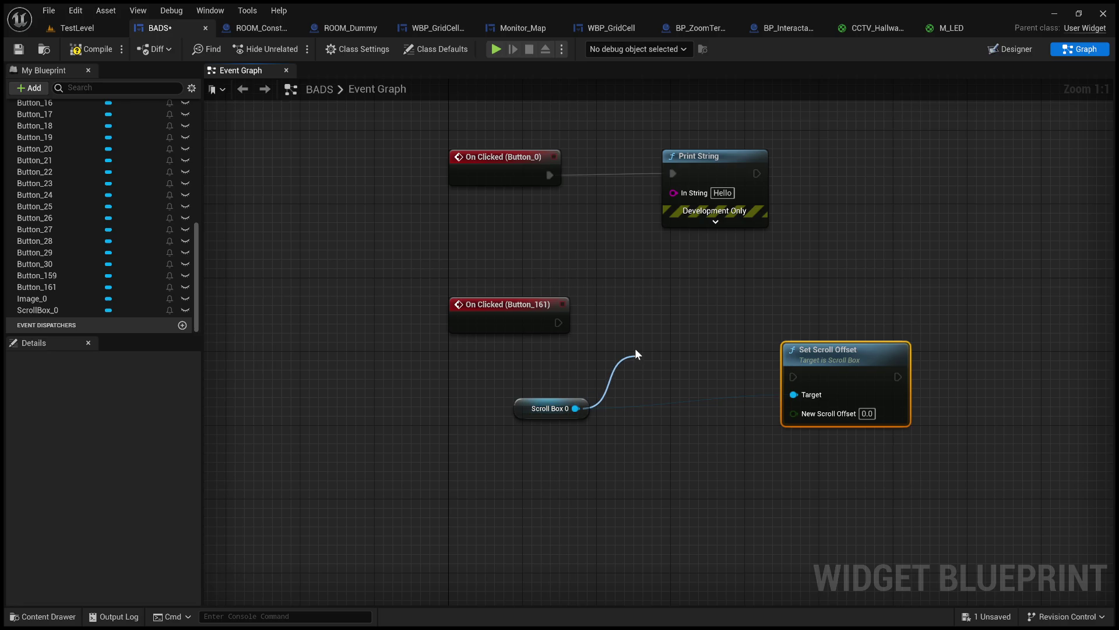
- Add a Get Scroll Offset Of End node feeding a math node with 0.5
left_click(681, 435)
mouse_move(754, 399)
left_mouse_down()
mouse_move(702, 347)
mouse_move(753, 302)
left_mouse_up()
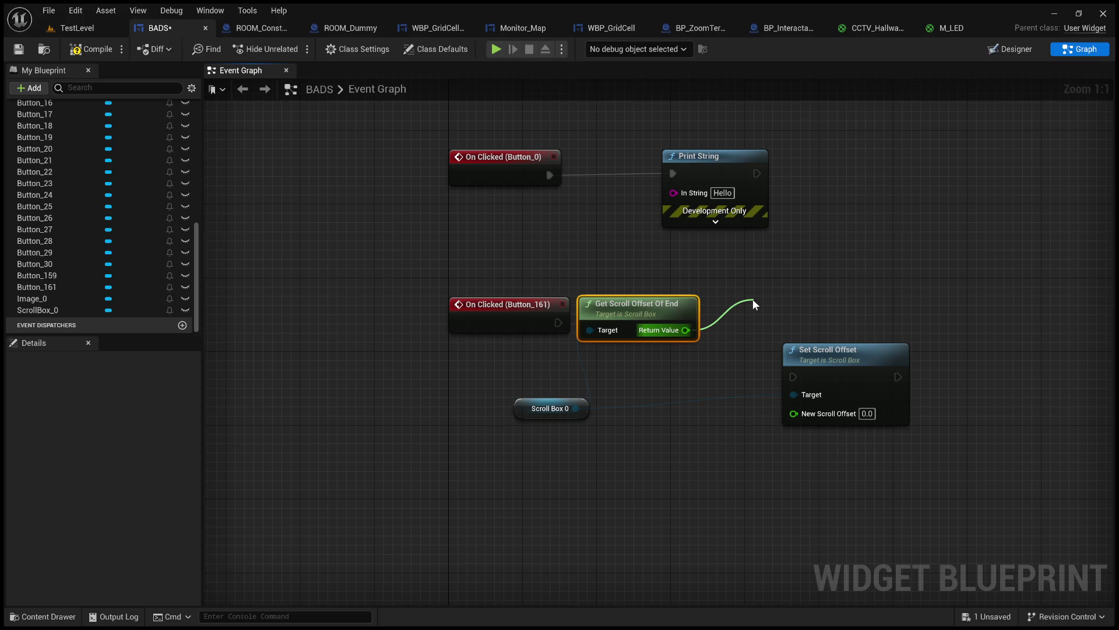
left_click(813, 481)
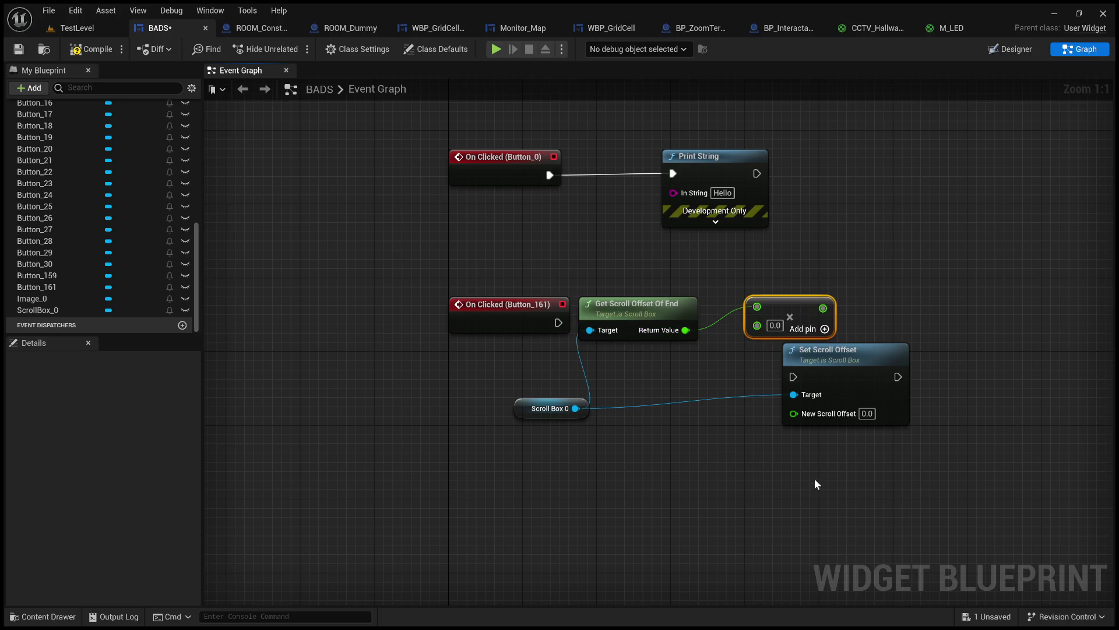
left_click(776, 325)
type("0.5")
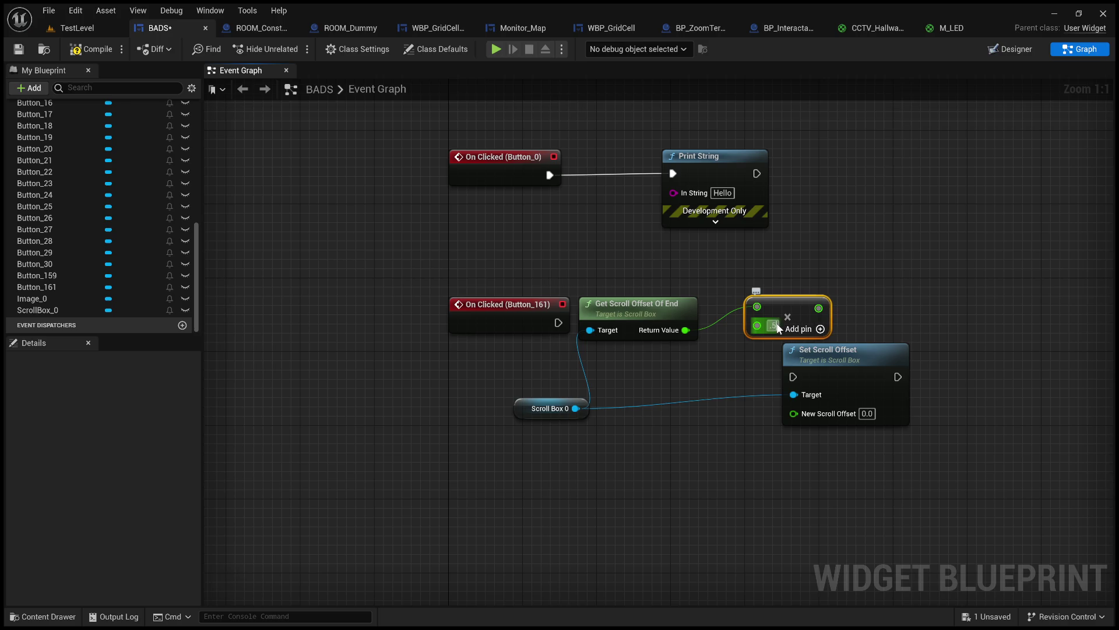
- Arrange the nodes, connect On Clicked to Set Scroll Offset, and compile and save
left_click_drag(632, 305, 600, 469)
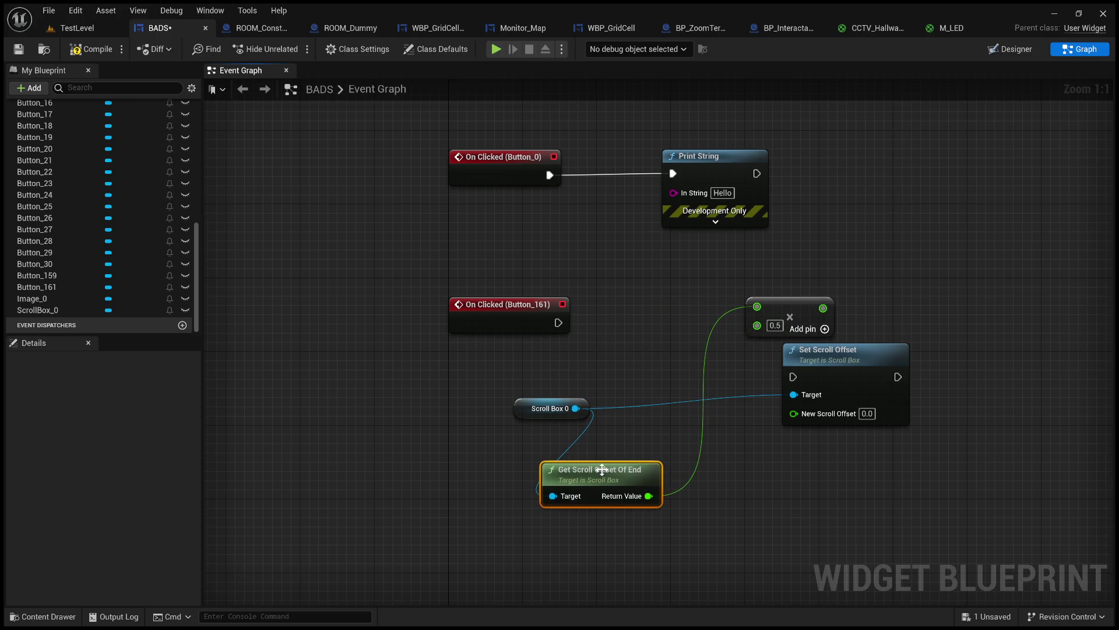
mouse_move(789, 307)
left_mouse_down()
mouse_move(698, 354)
mouse_move(697, 345)
mouse_move(762, 411)
mouse_move(793, 412)
left_mouse_up()
left_click_drag(824, 376, 834, 310)
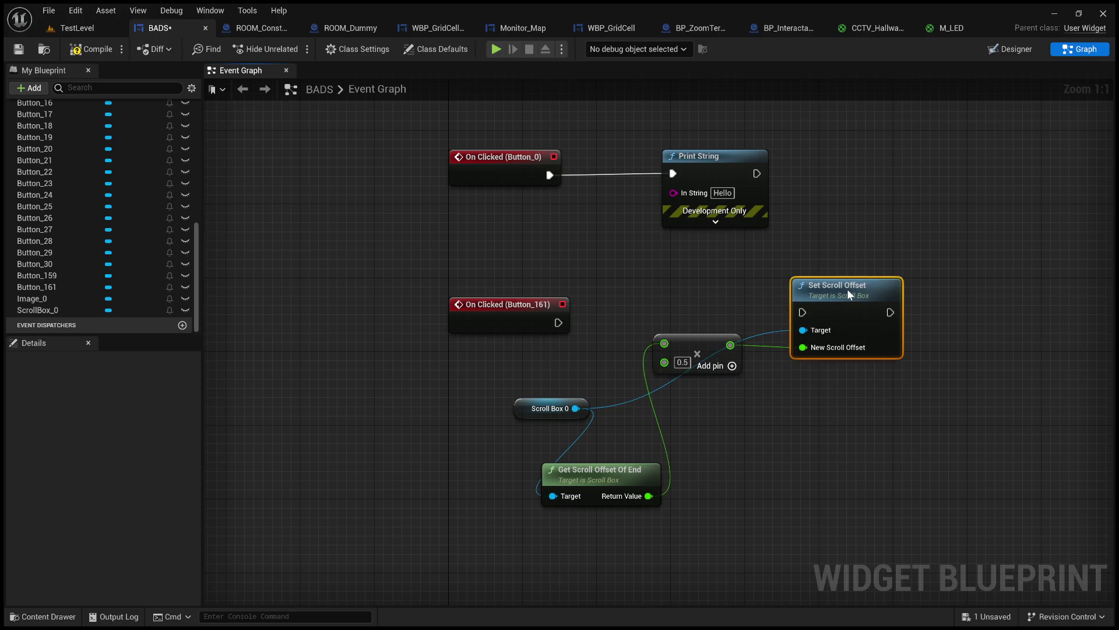
left_click_drag(558, 323, 802, 312)
left_click(18, 49)
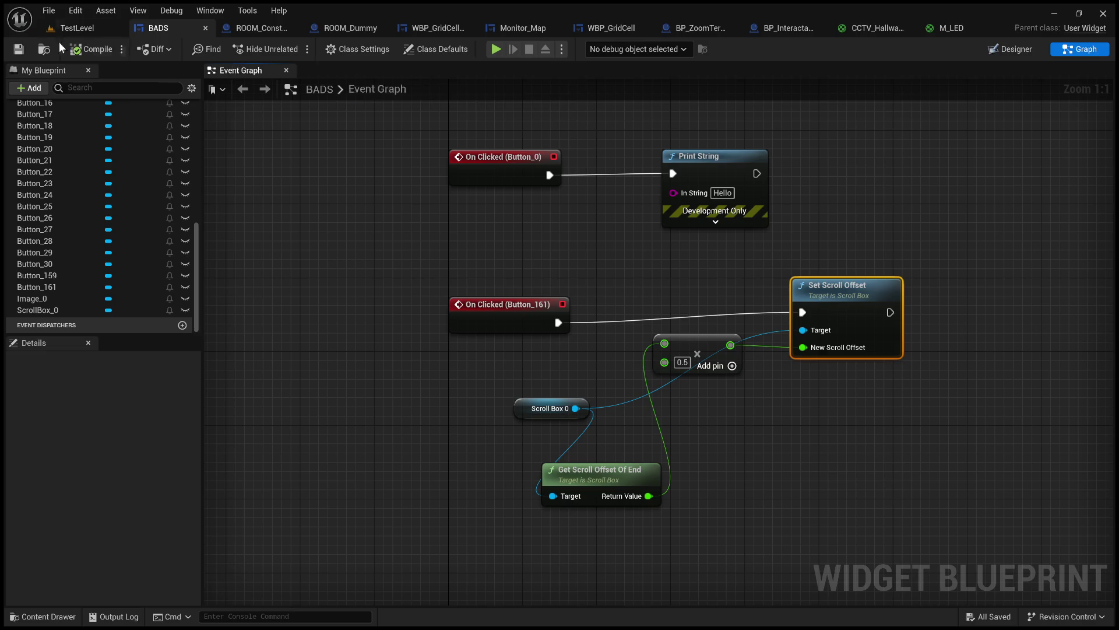
- Play TestLevel and move on to the map and camera monitor pair
left_click(77, 28)
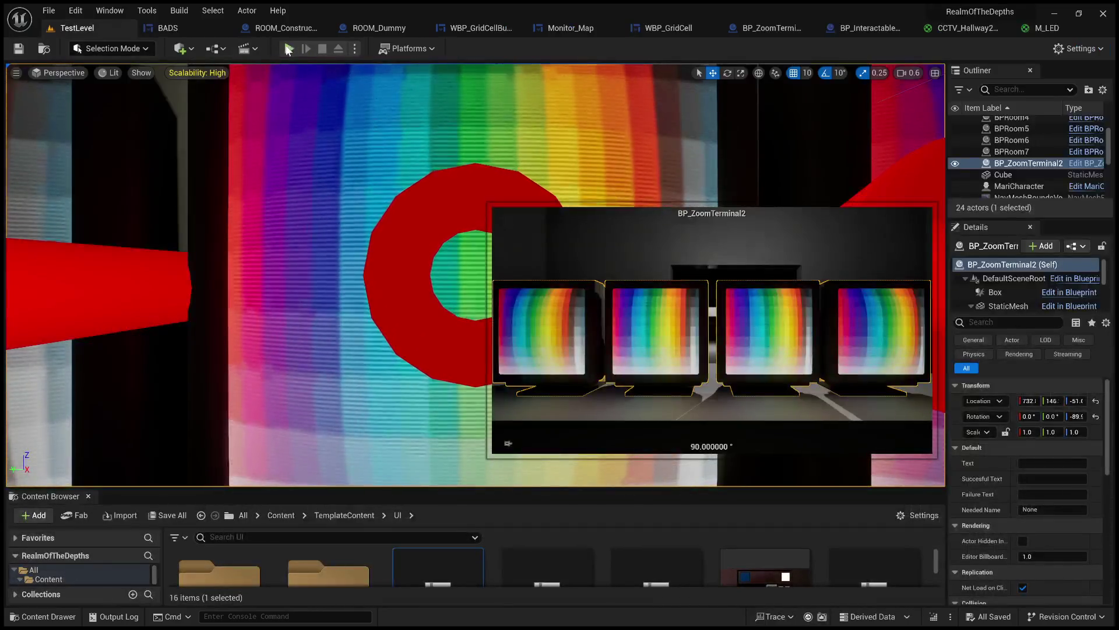
left_click(289, 48)
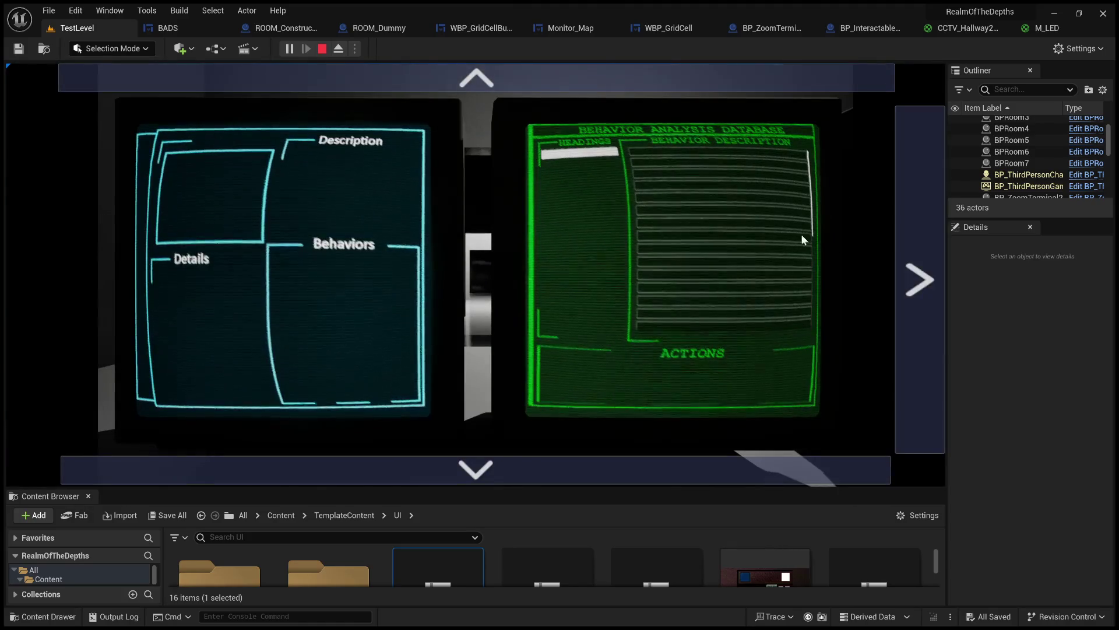
left_click(910, 249)
- Click through the map's room cells, then return to the description and database monitors
left_click(257, 347)
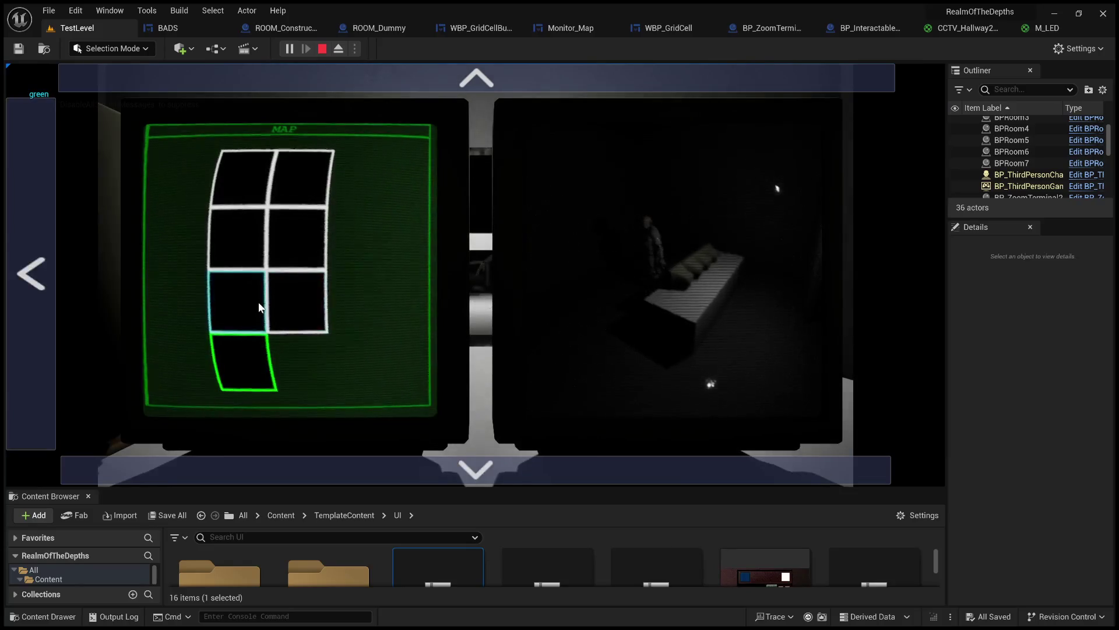
left_click(257, 288)
left_click(292, 244)
left_click(231, 239)
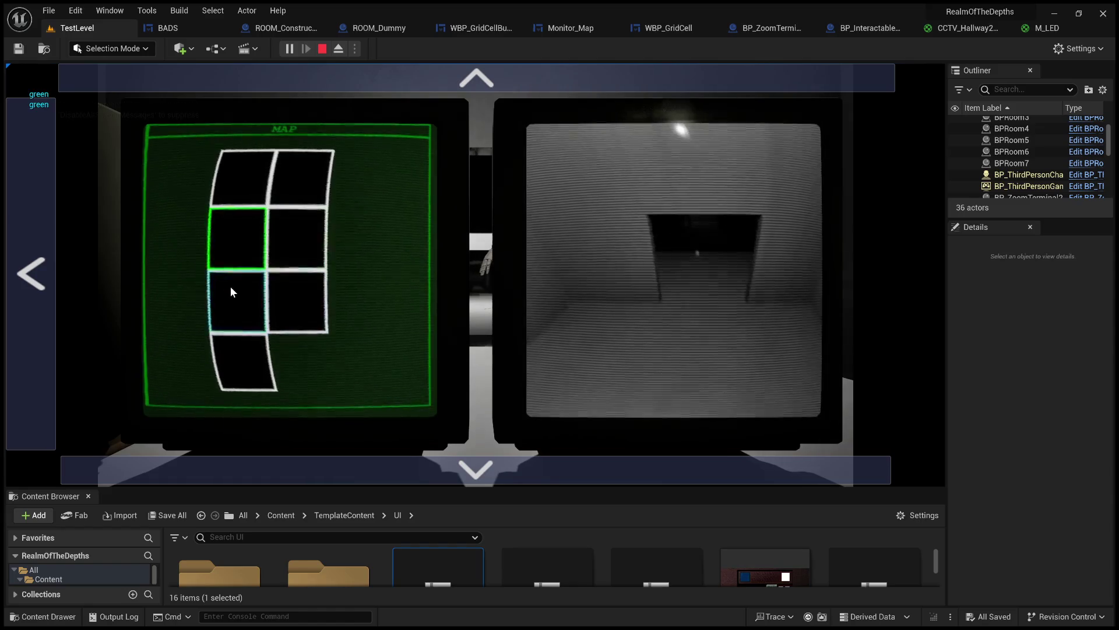
left_click(302, 191)
left_click(255, 187)
left_click(248, 359)
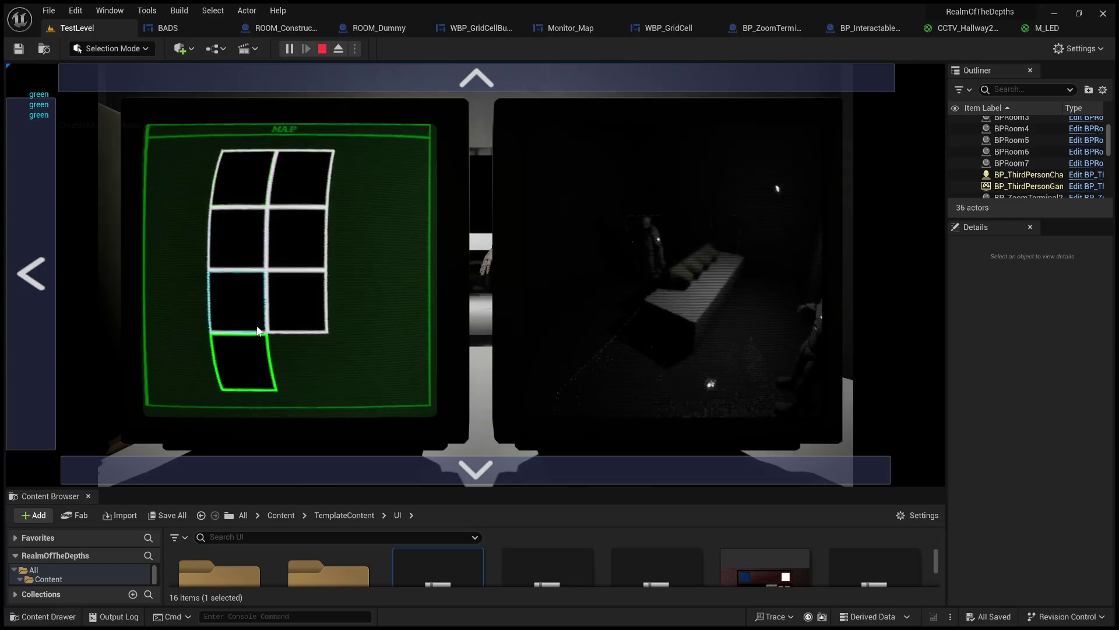
left_click(257, 292)
left_click(51, 260)
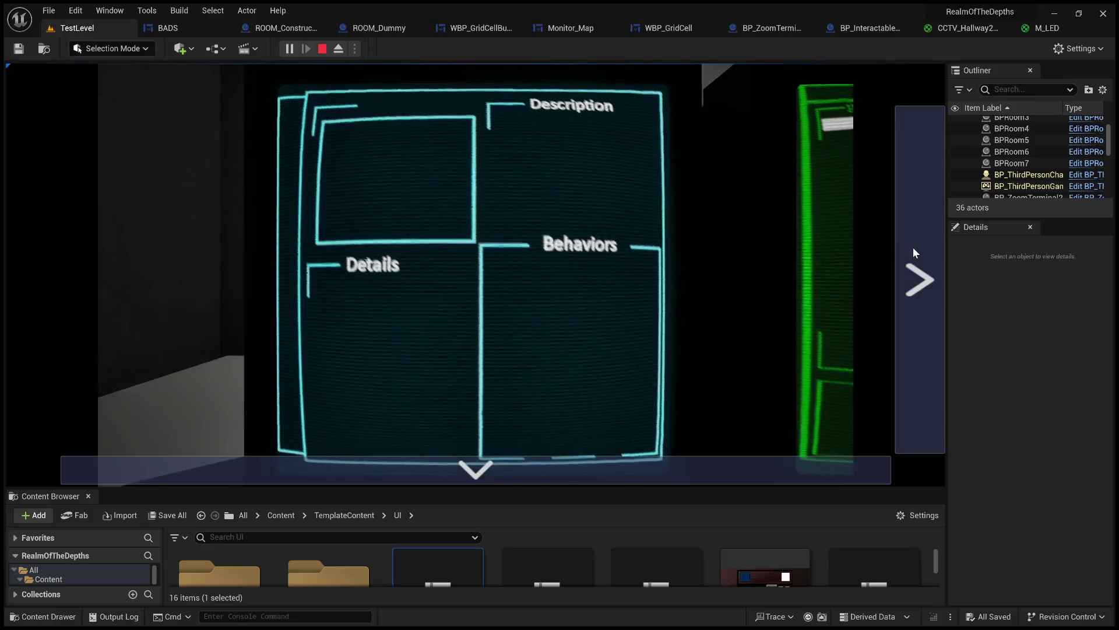
- Scroll and select rows in the Behavior Description list, then stop play mode
left_click(914, 249)
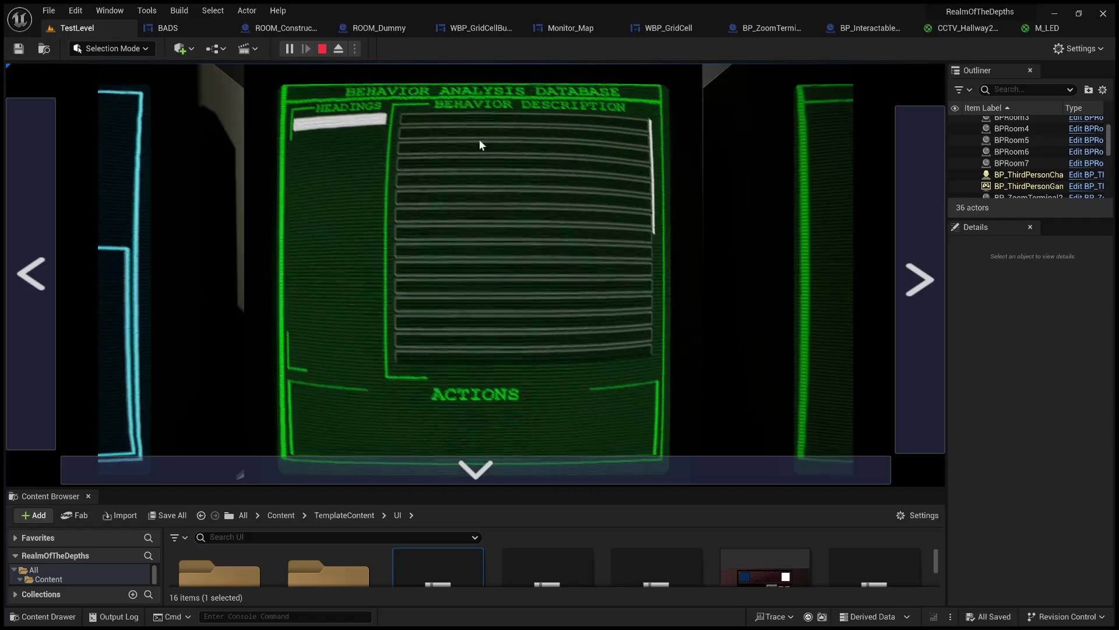
scroll(498, 170, "down", 2)
left_click(506, 267)
scroll(506, 267, "down", 2)
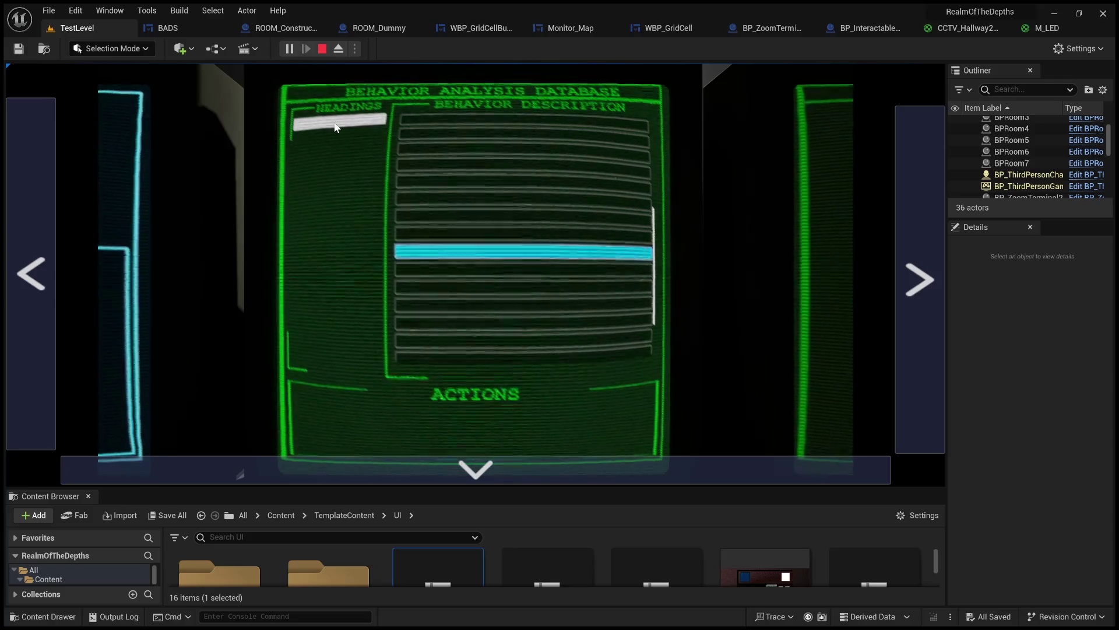
scroll(486, 223, "down", 2)
left_click(324, 48)
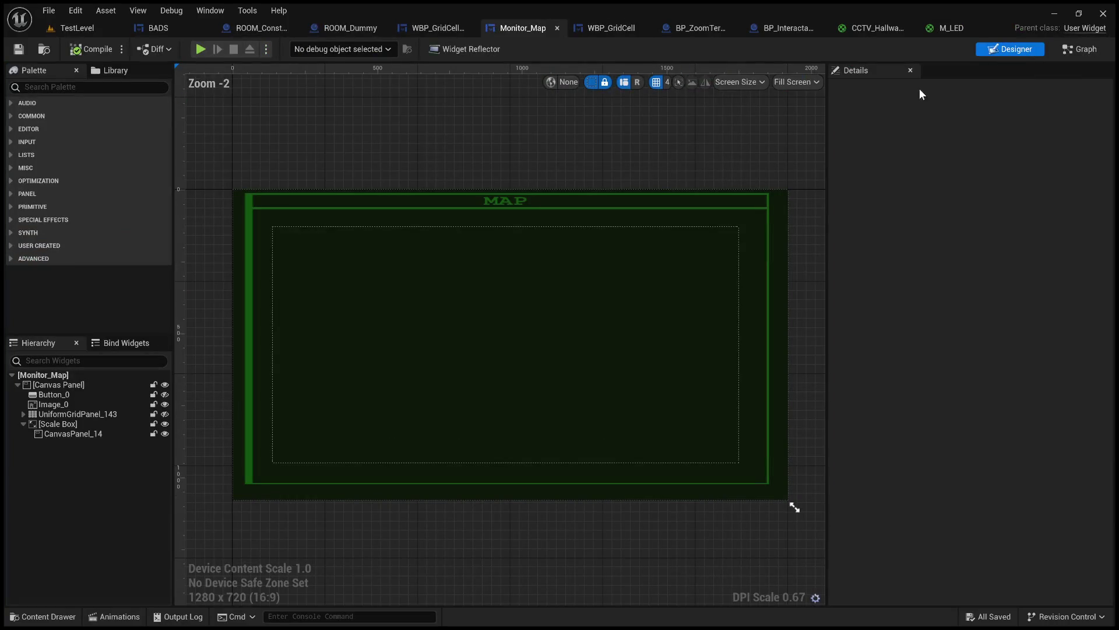
- Attach a Print String after Set Scroll Offset in BADS, then play TestLevel again
left_click(176, 27)
mouse_move(631, 246)
left_mouse_down()
mouse_move(549, 250)
mouse_move(436, 226)
left_mouse_up()
left_click_drag(696, 292, 754, 301)
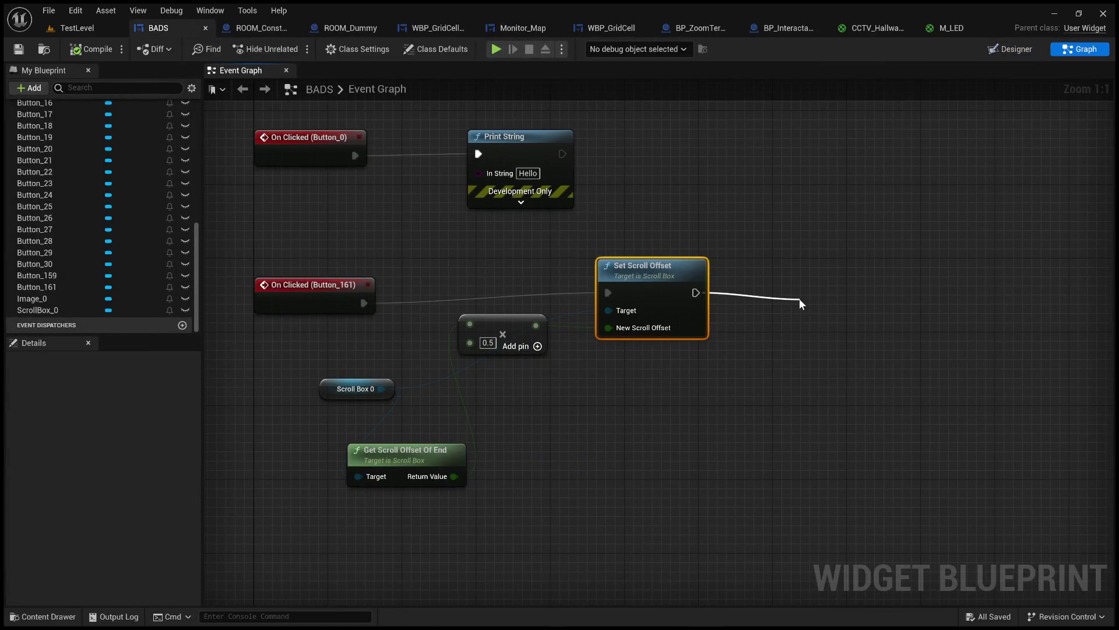
left_click(856, 383)
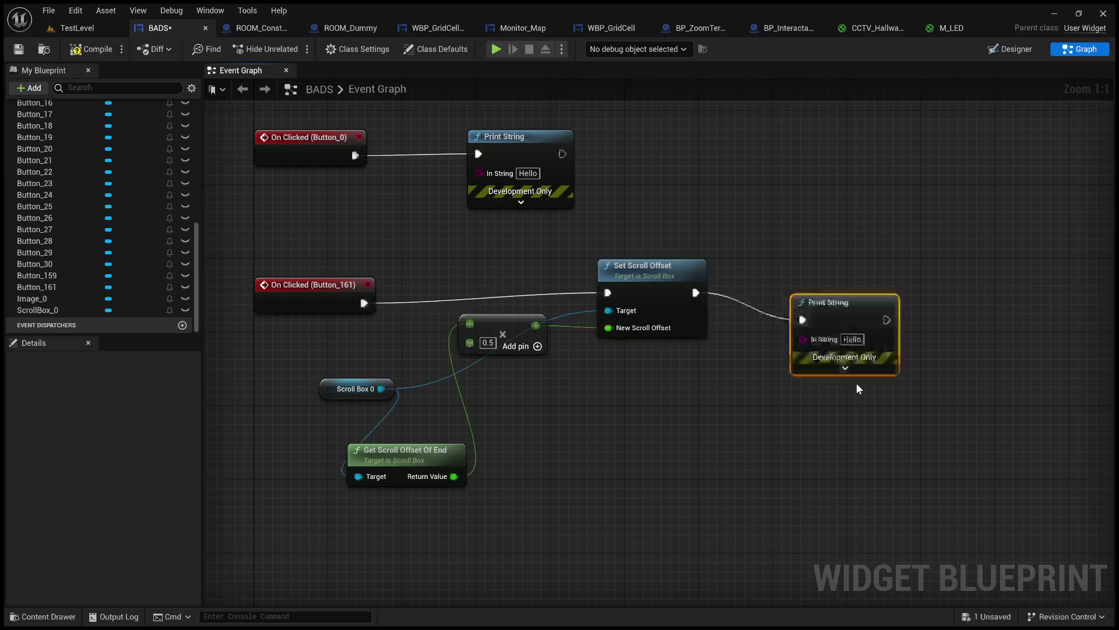
left_click(89, 26)
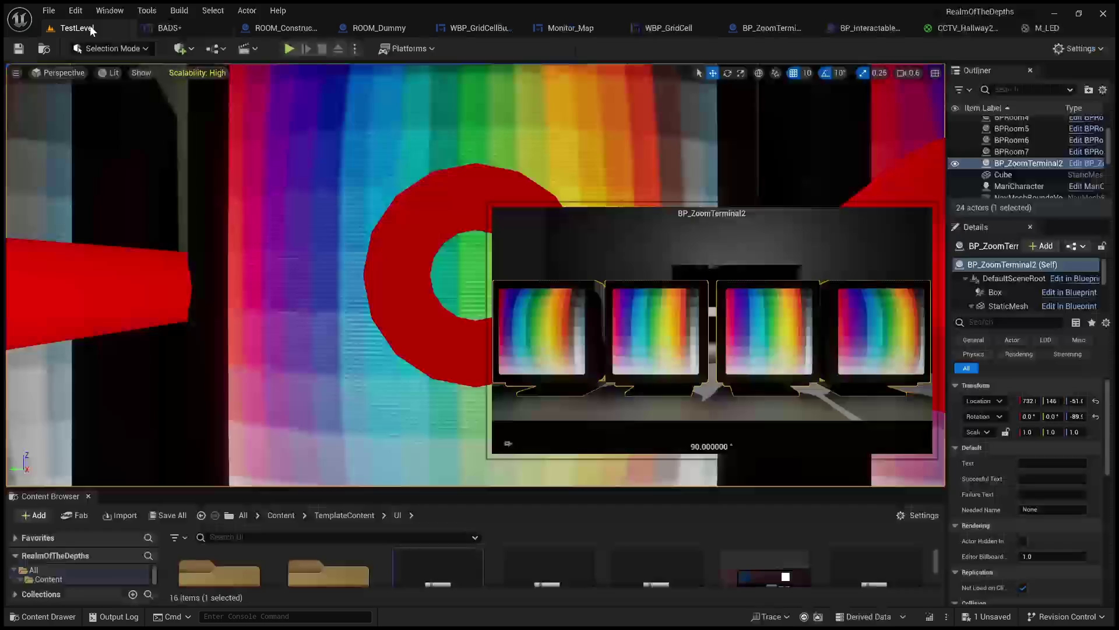
left_click(288, 49)
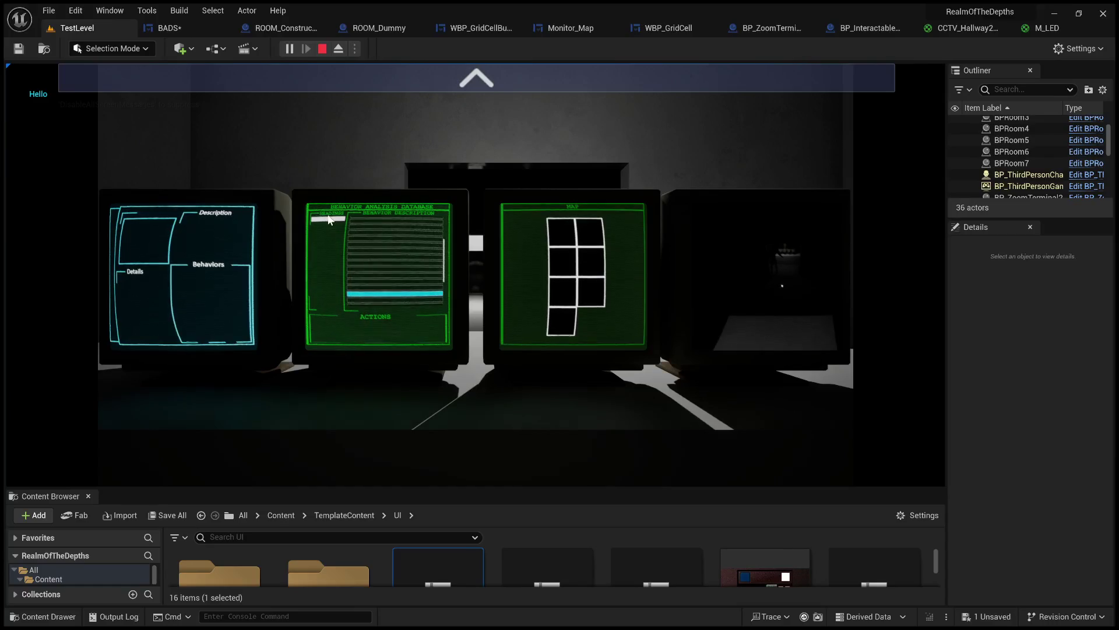
- Test the Headings button and HEADINGS entry in play mode, then stop and open BP_ZoomTerminal
left_click(491, 92)
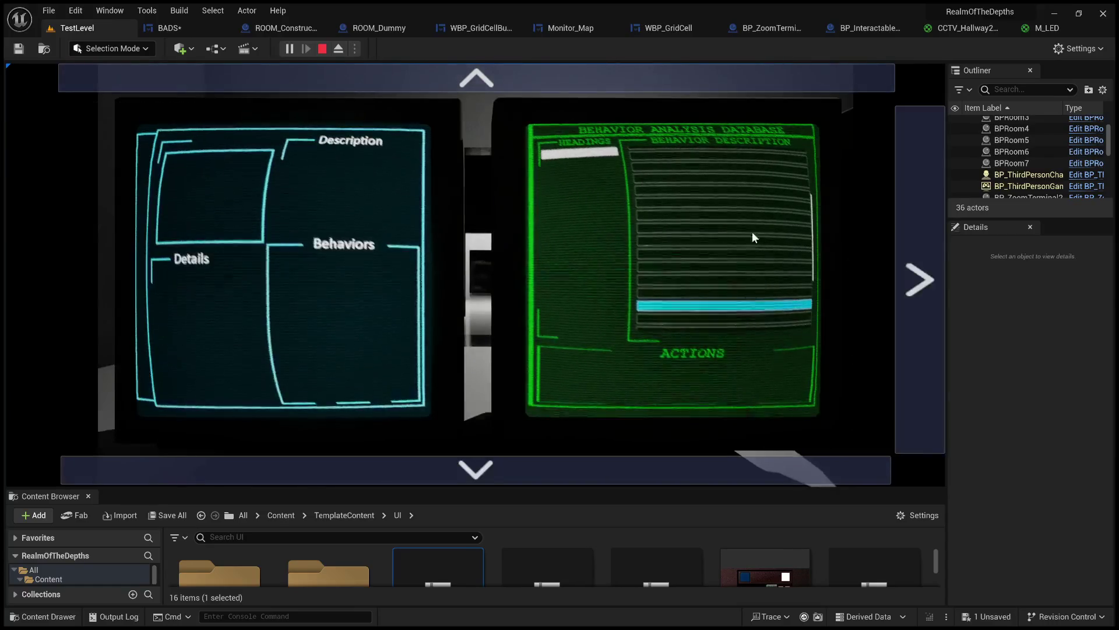
left_click(579, 155)
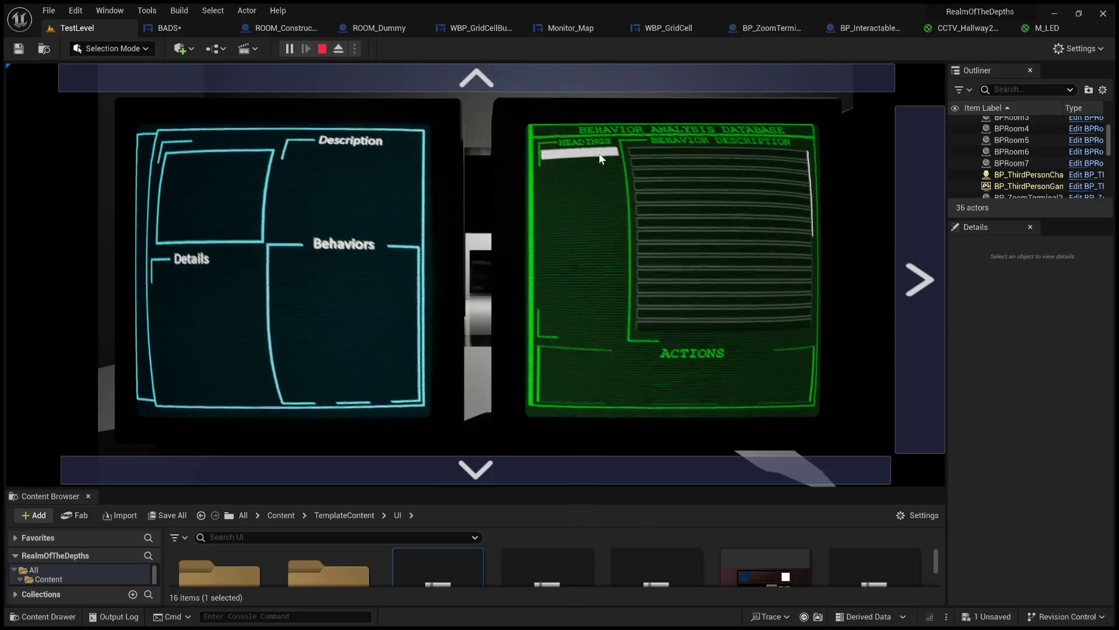
left_click(575, 153)
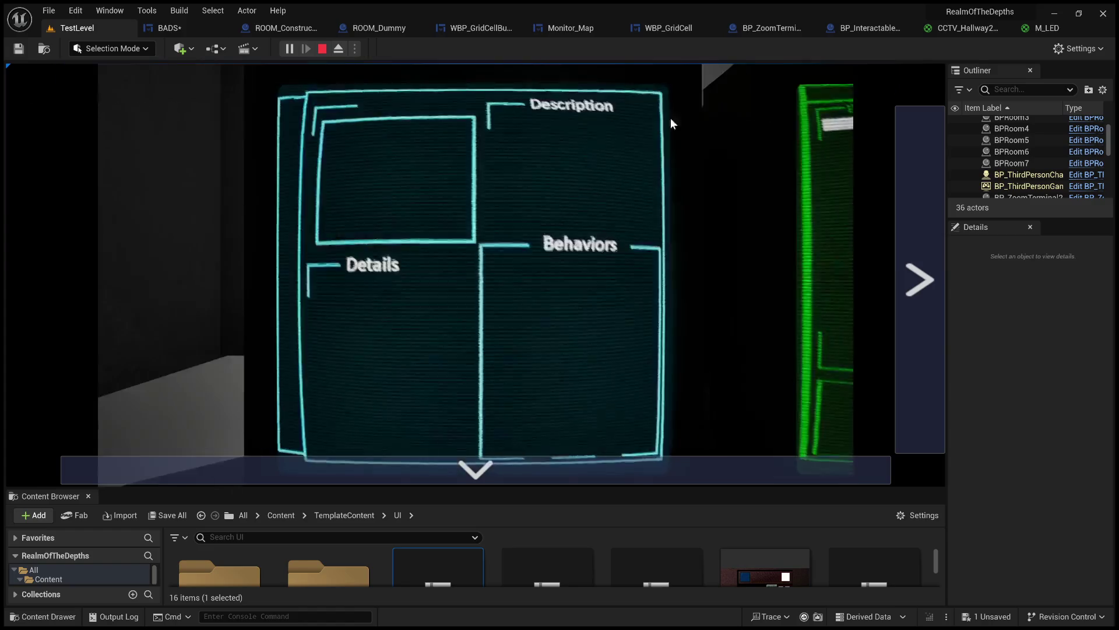
left_click(938, 225)
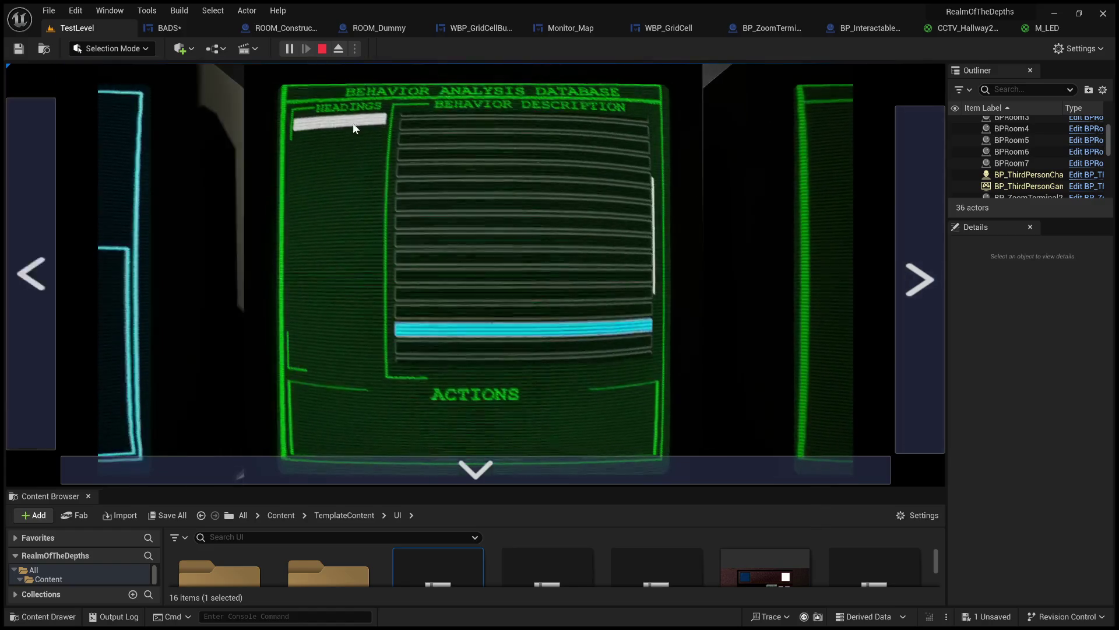
left_click(345, 111)
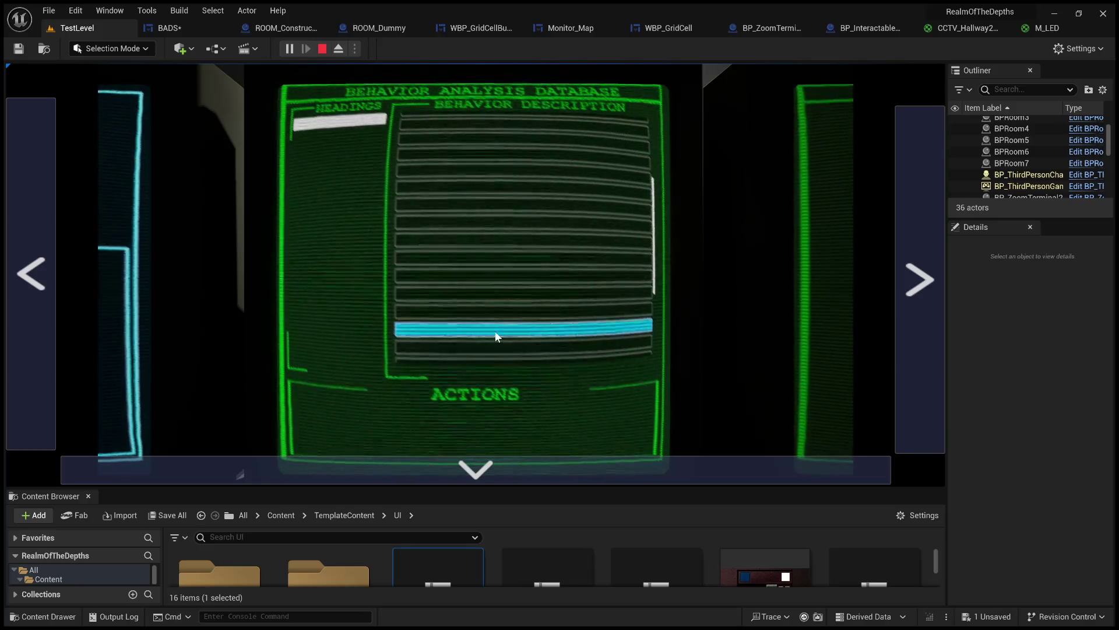
left_click(325, 50)
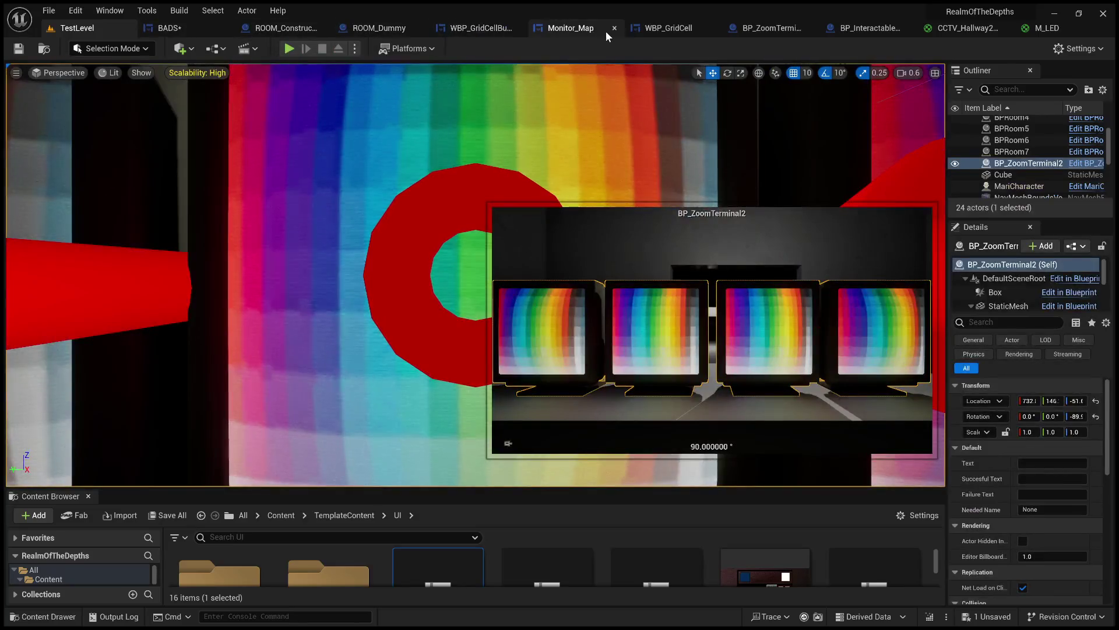
left_click(763, 28)
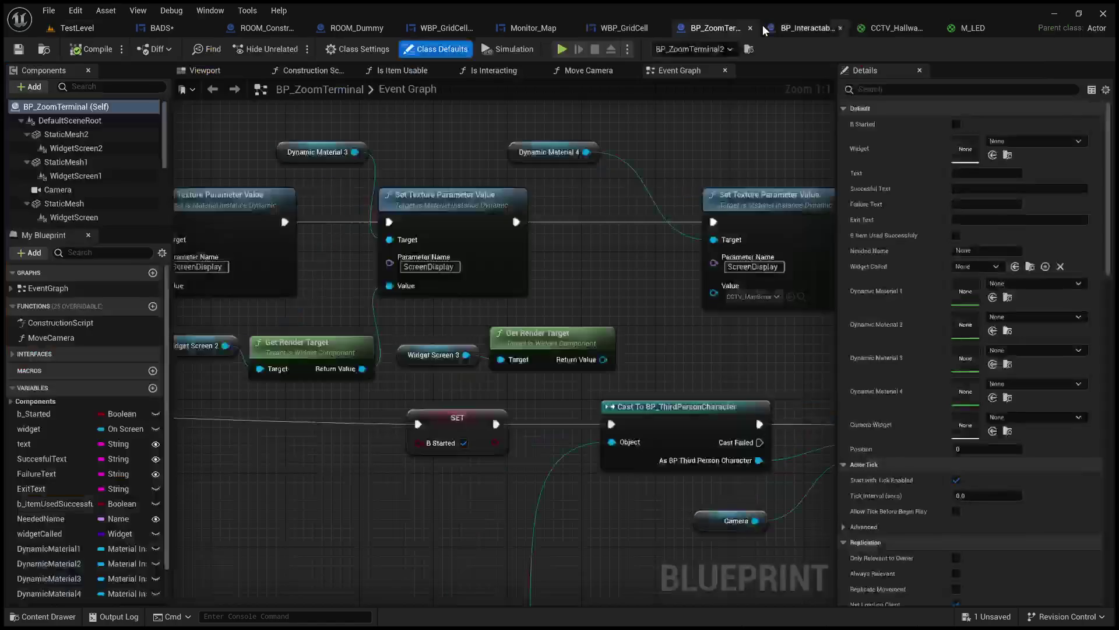
- Show BP_ZoomTerminal's 3D viewport preview
left_click(204, 70)
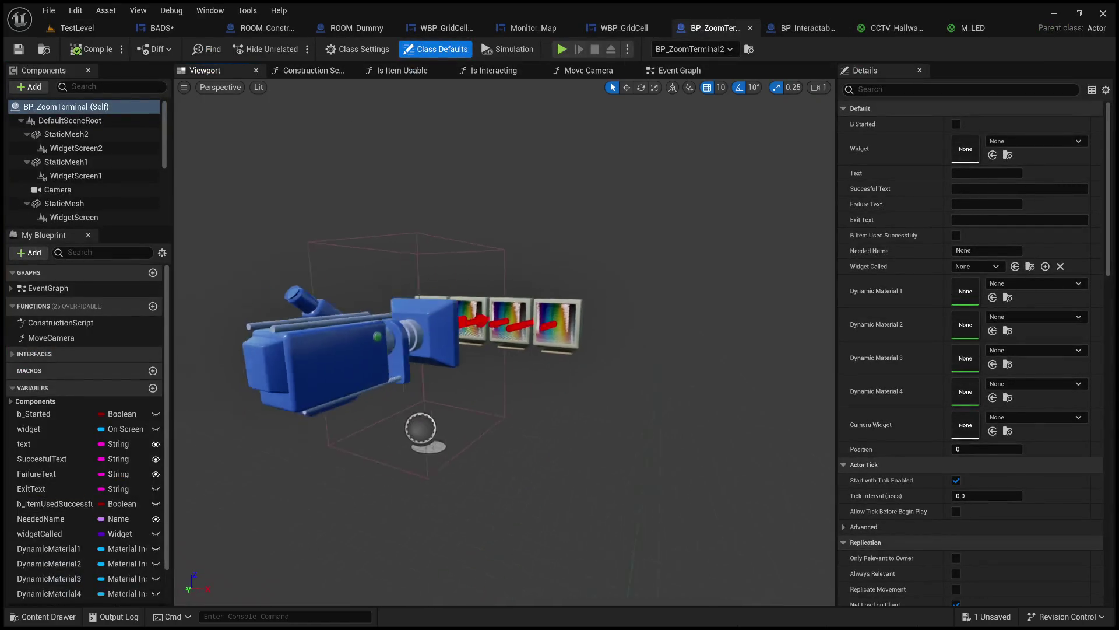
scroll(437, 146, "down", 5)
scroll(505, 344, "up", 5)
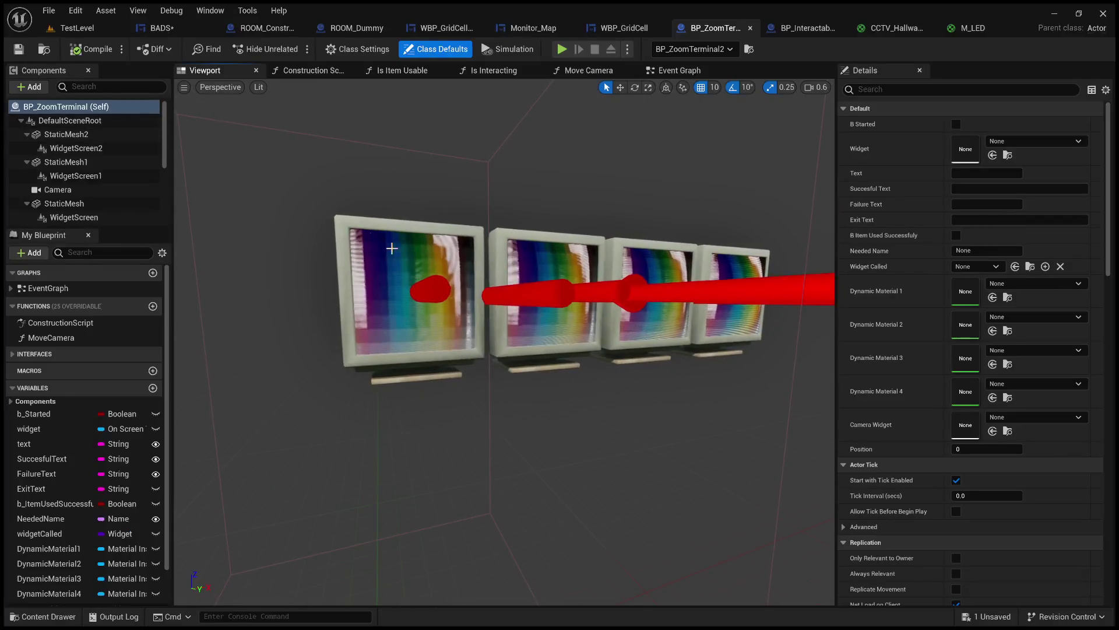
- Select StaticMesh1 then WidgetScreen1, and expand its Advanced User Interface settings in Details
left_click(65, 162)
left_click(87, 177)
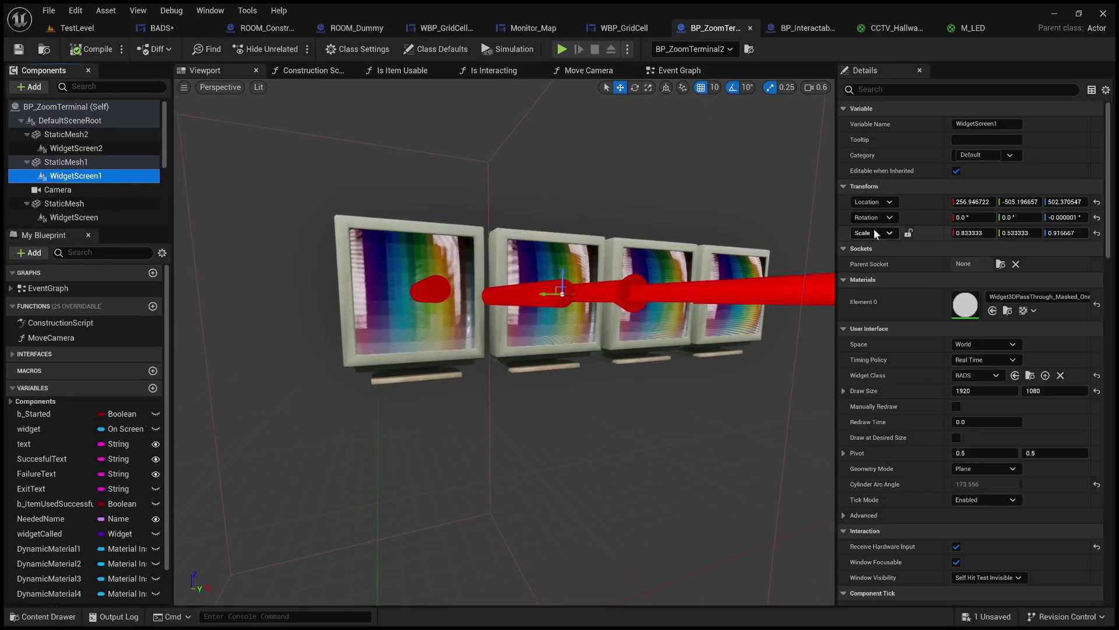
scroll(894, 313, "down", 3)
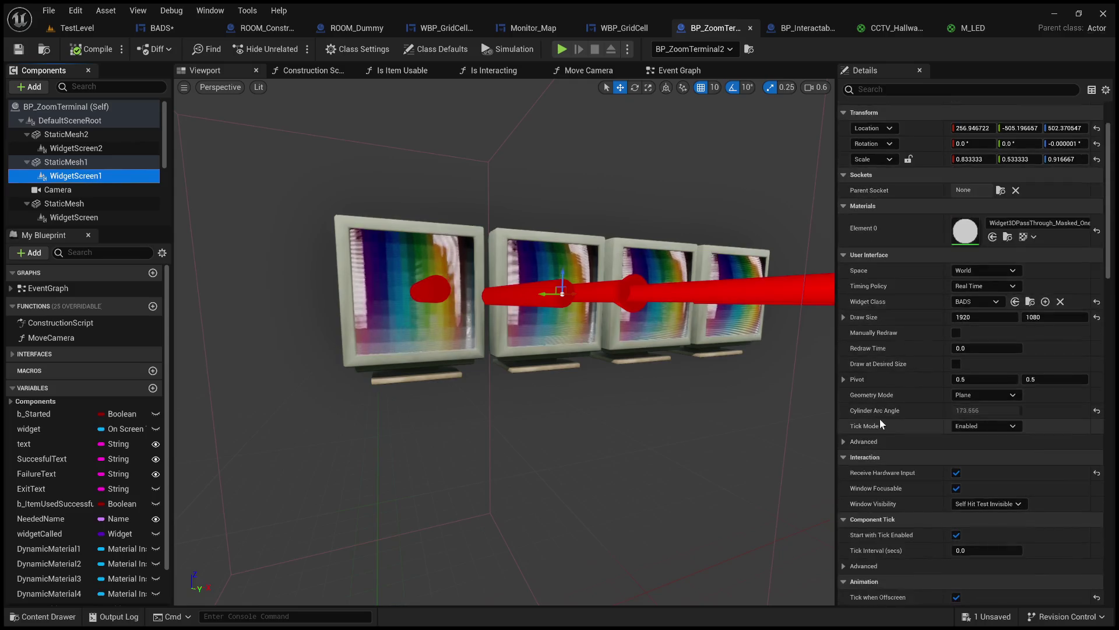
scroll(525, 350, "up", 5)
scroll(505, 341, "down", 2)
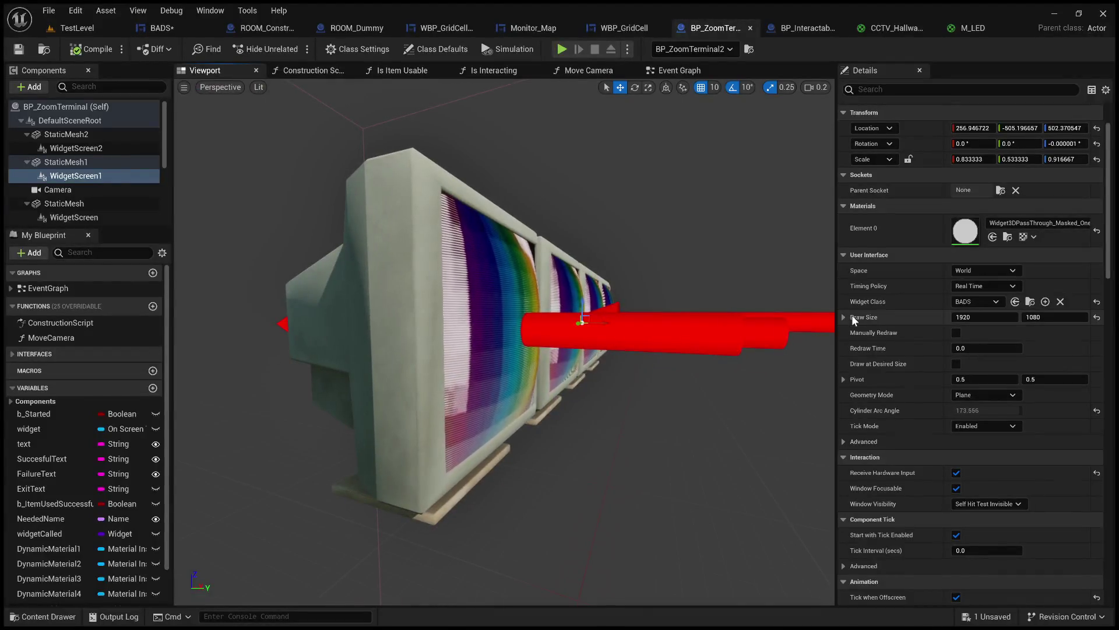
scroll(915, 368, "down", 8)
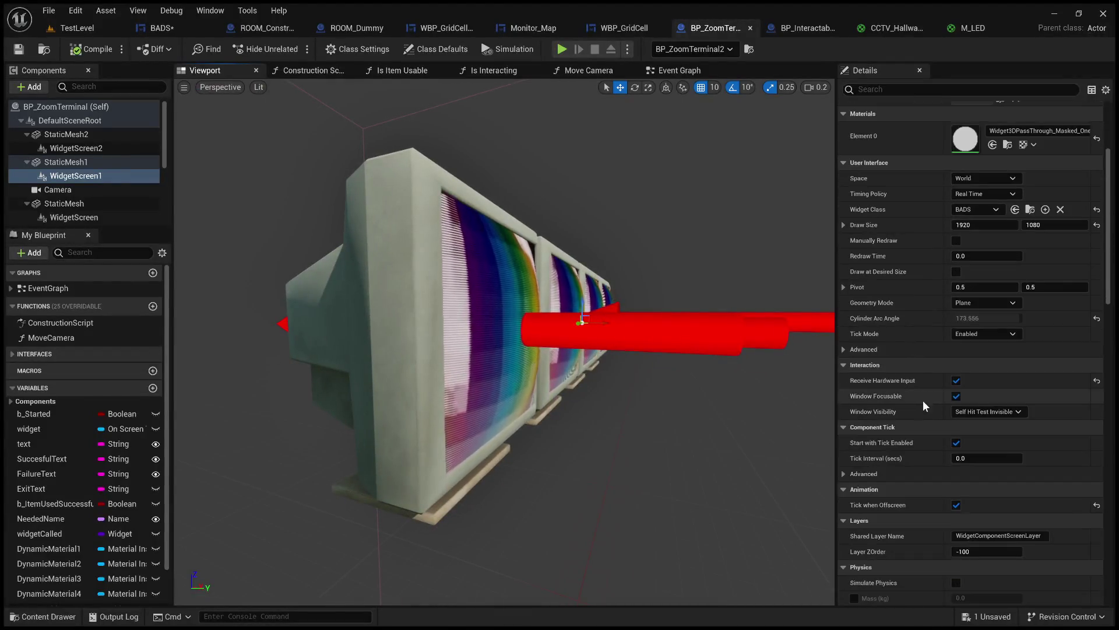
scroll(917, 401, "up", 11)
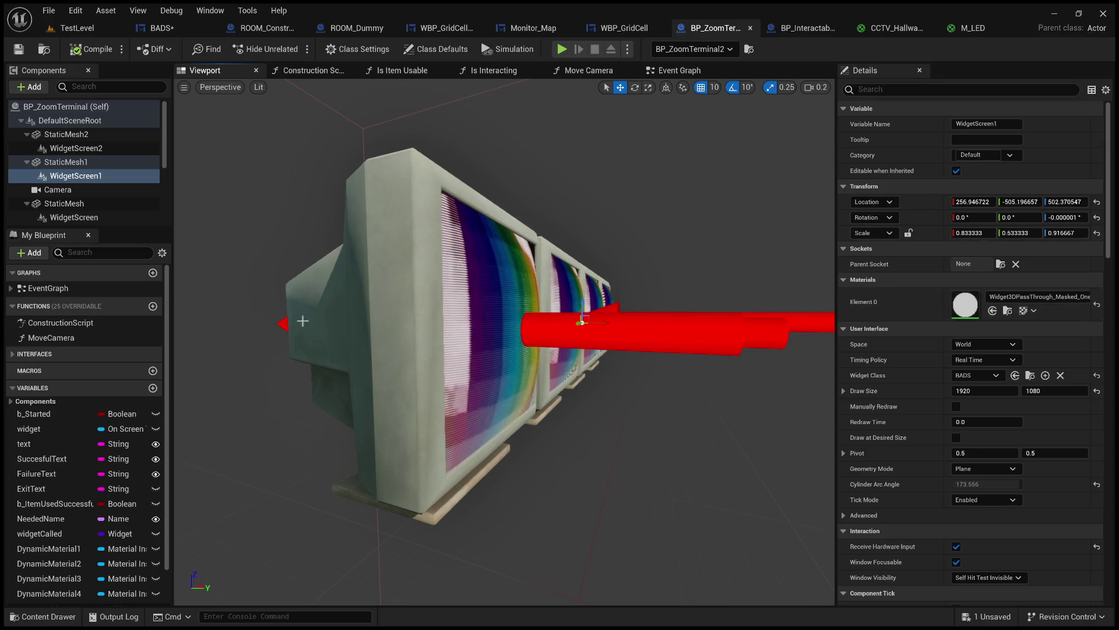
left_click(83, 180)
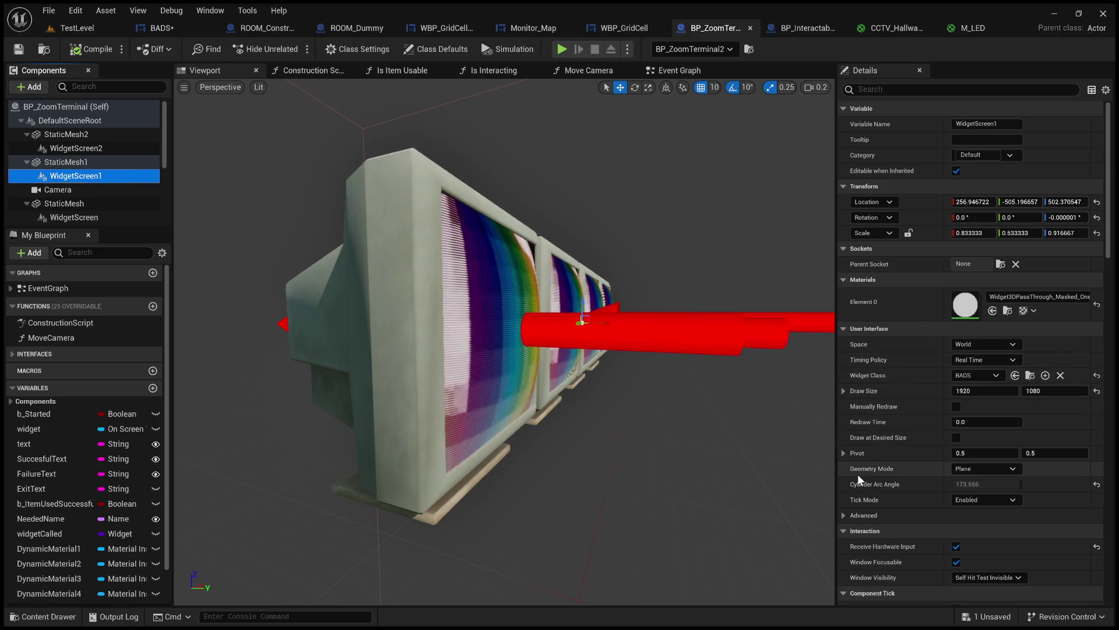
left_click(842, 513)
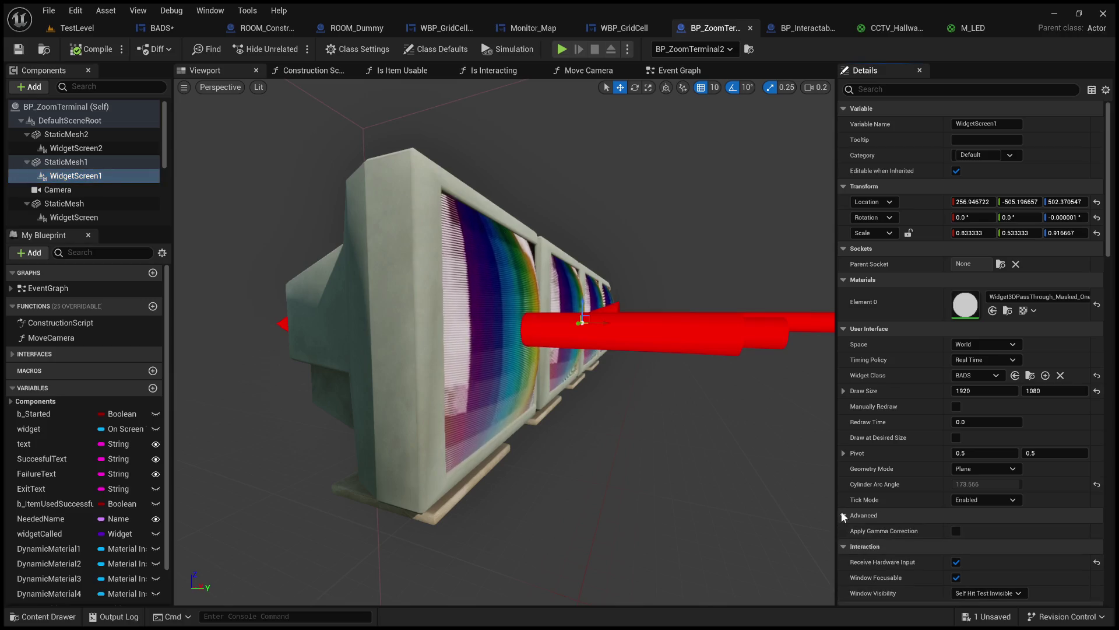
- Make WidgetScreen1's Tint Color opaque white (alpha 1), check the monitor, then return to TestLevel
left_click(901, 90)
type("opa")
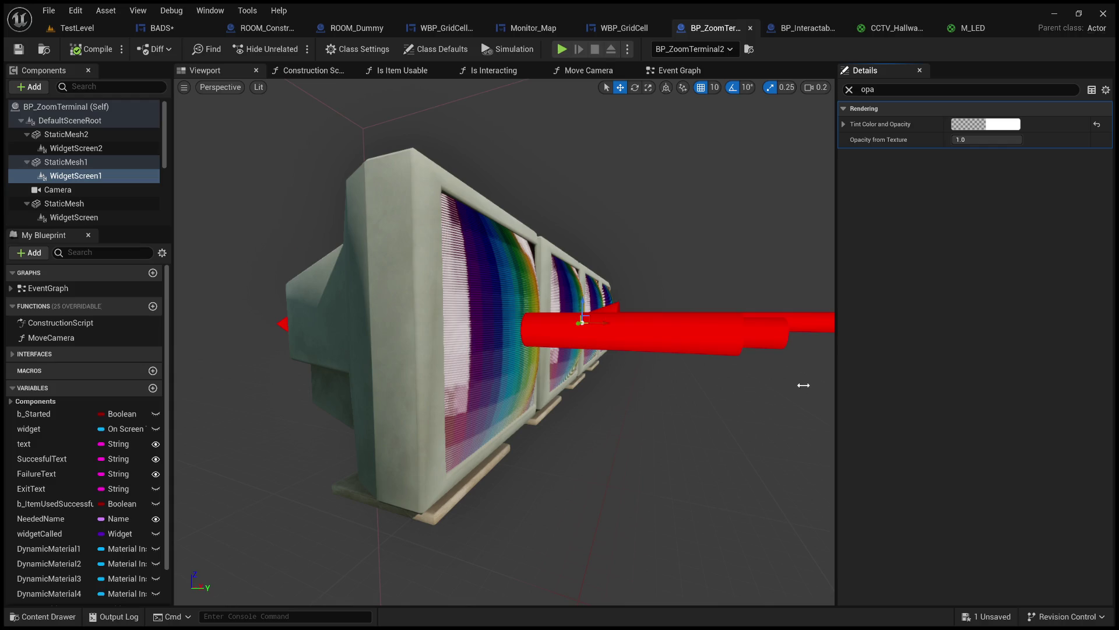
left_click_drag(803, 385, 776, 387)
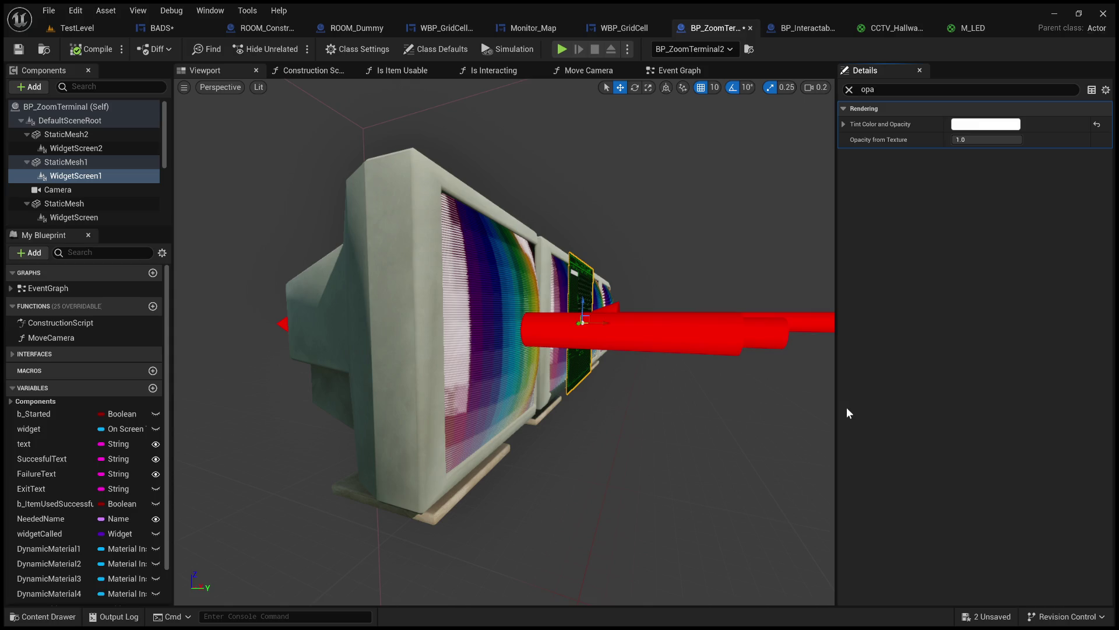
mouse_move(805, 373)
left_mouse_down()
mouse_move(790, 327)
mouse_move(688, 295)
left_mouse_up()
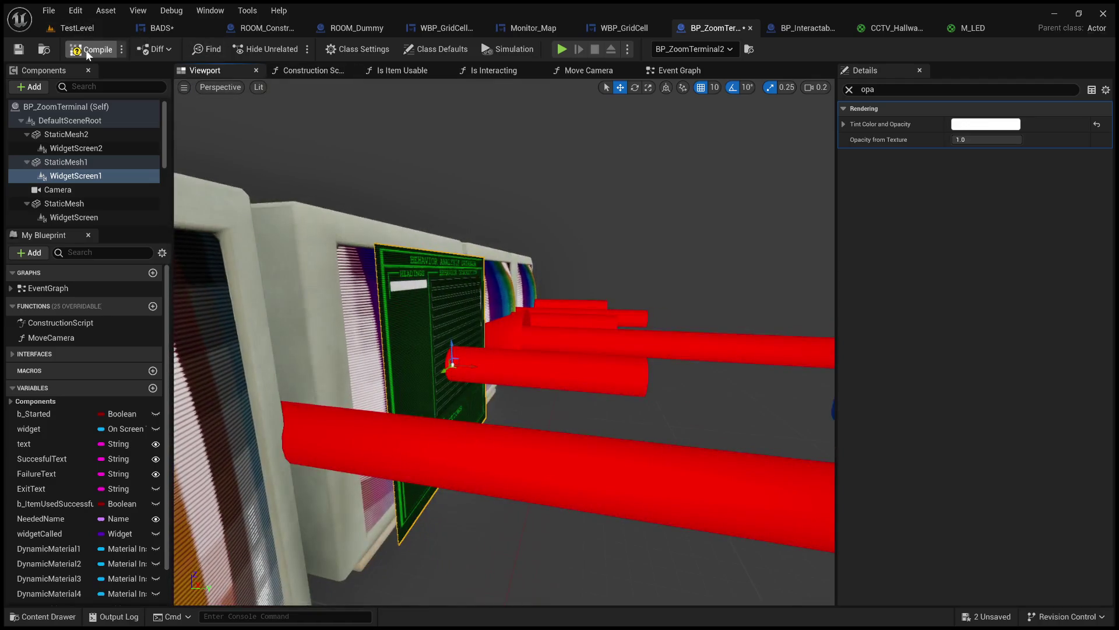
left_click(86, 29)
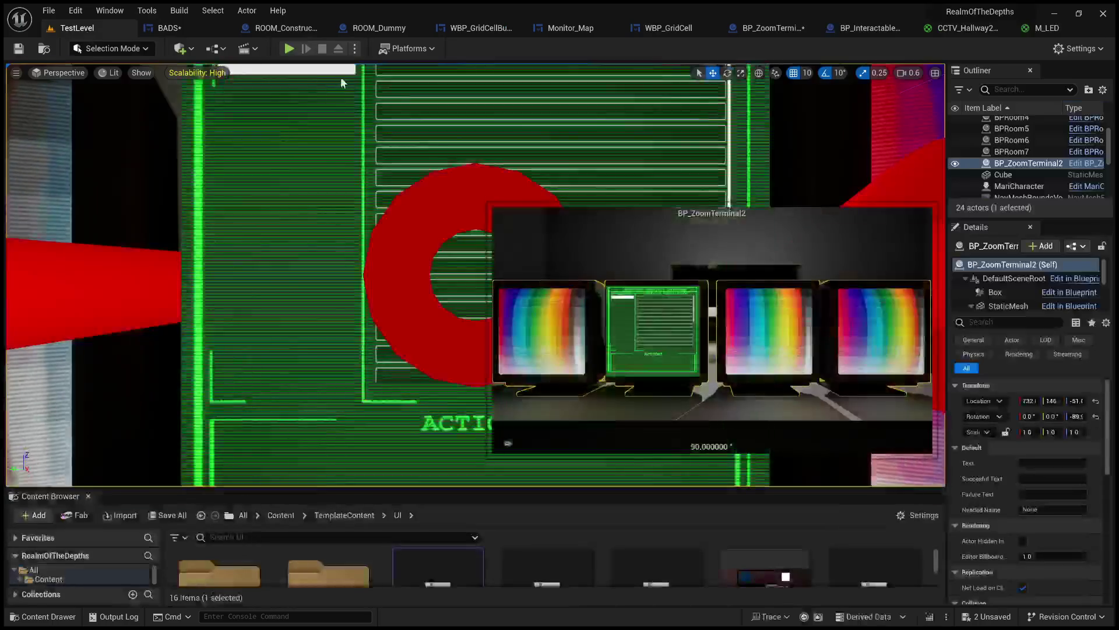
left_click(295, 48)
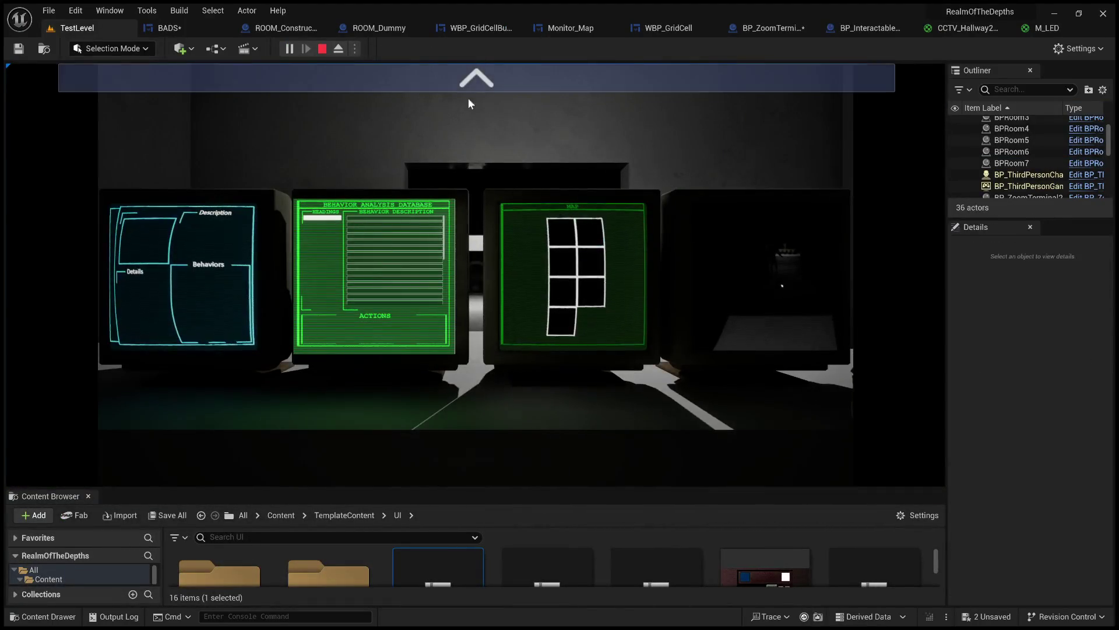
left_click(469, 85)
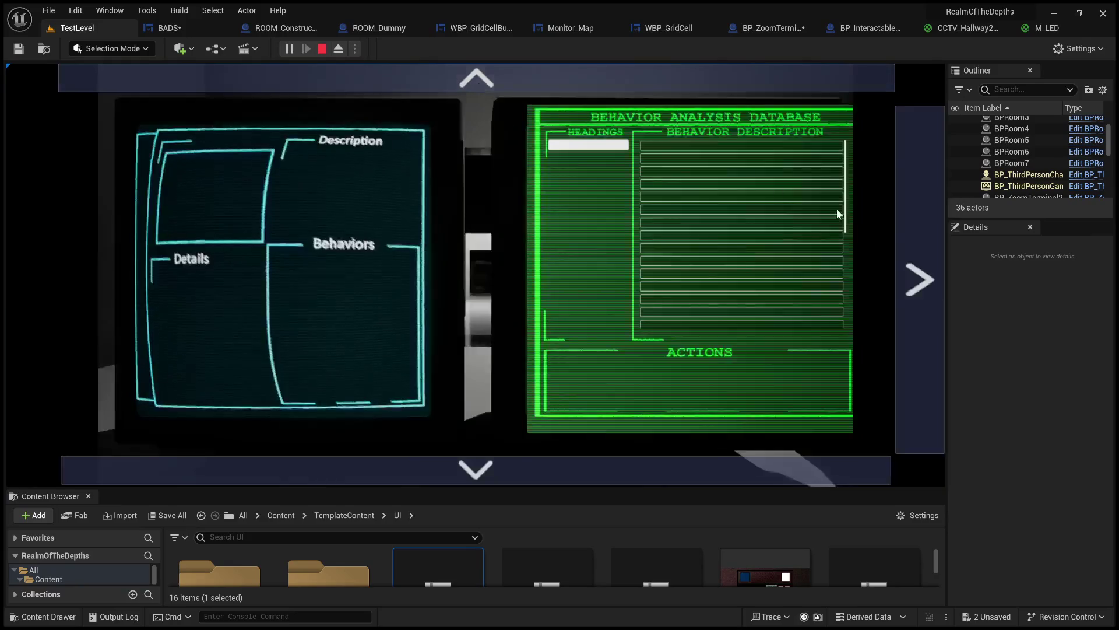
left_click(590, 151)
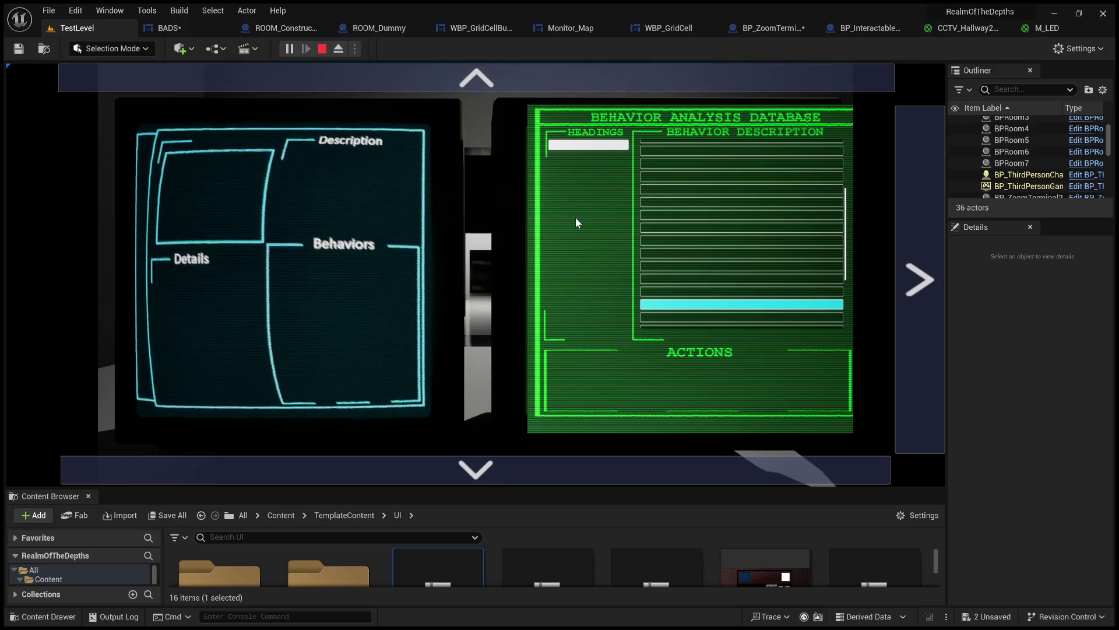
left_click(630, 468)
left_click(447, 94)
key("Escape")
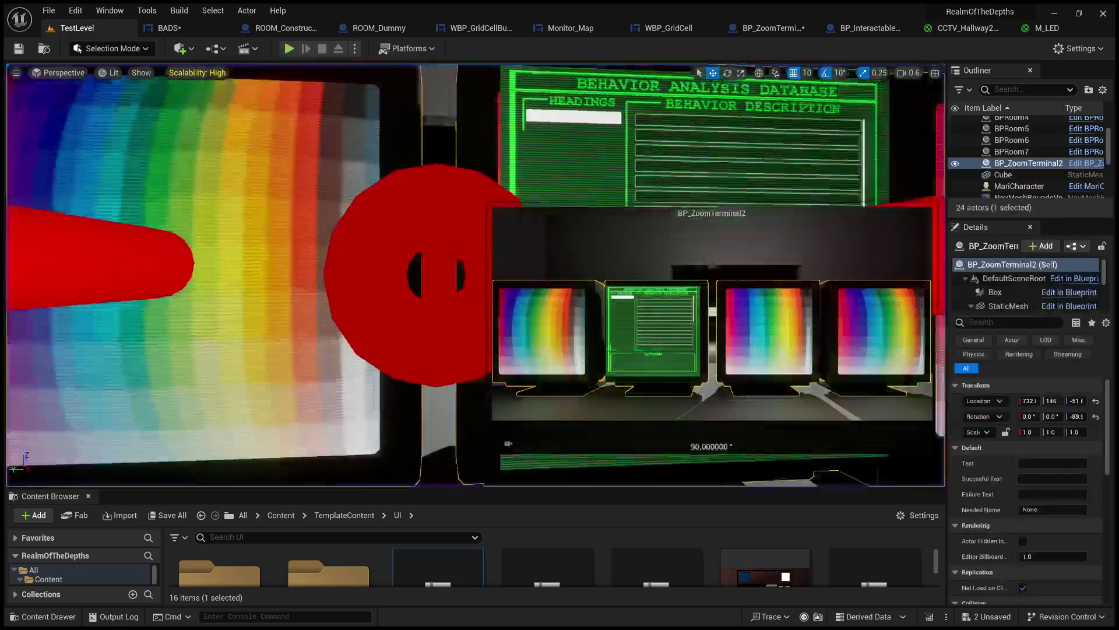
- Play TestLevel, zoom in, browse right and left between monitors, then eject with F8
left_click(289, 49)
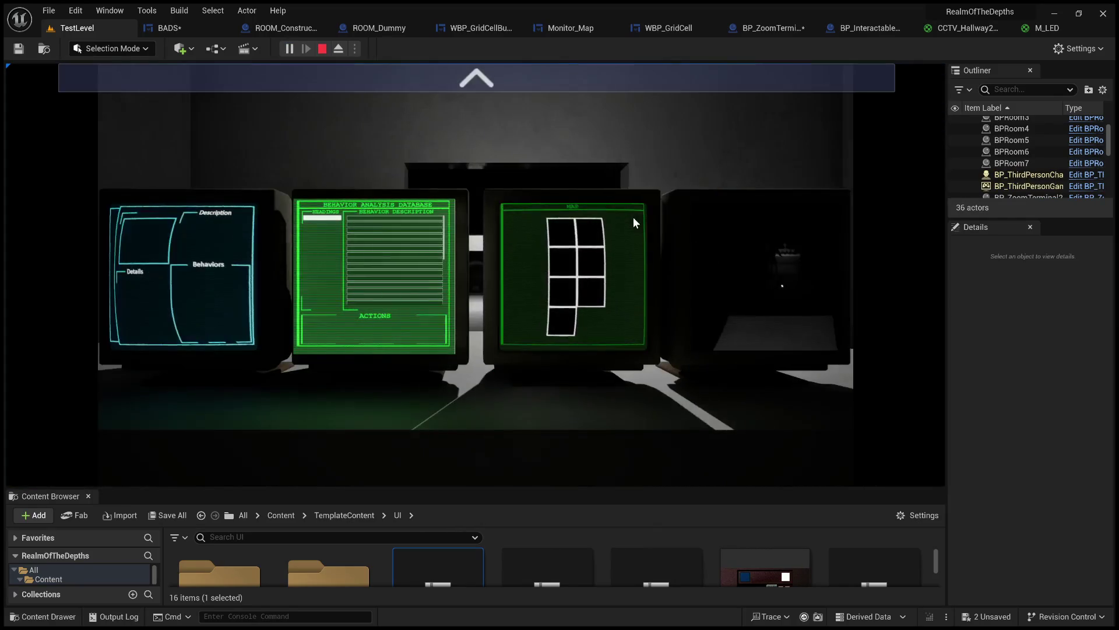
left_click(583, 89)
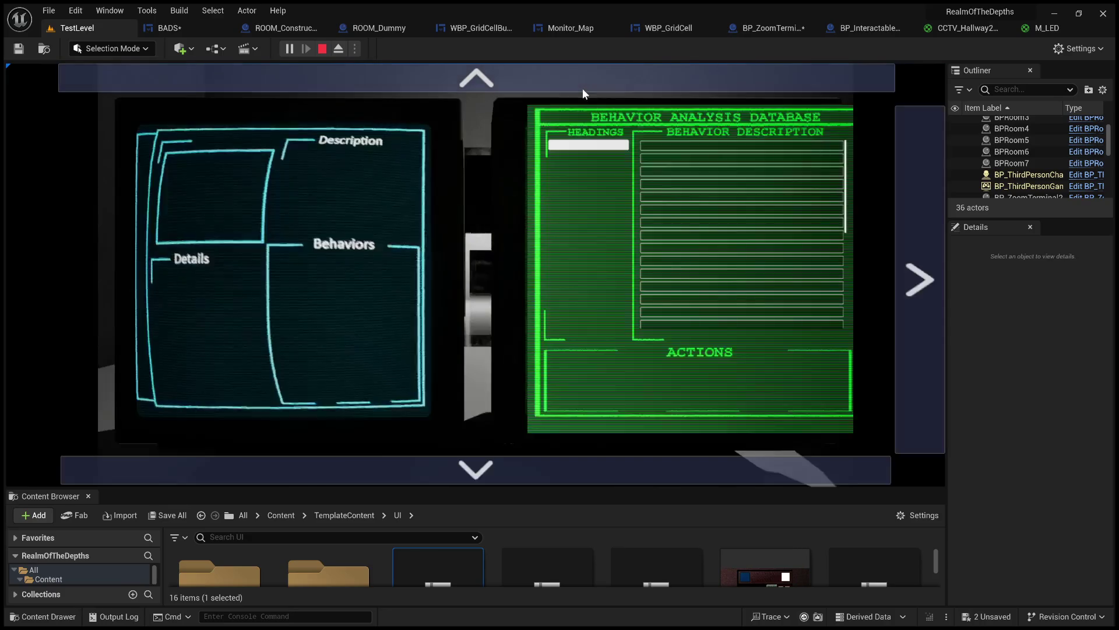
left_click(917, 240)
left_click(57, 253)
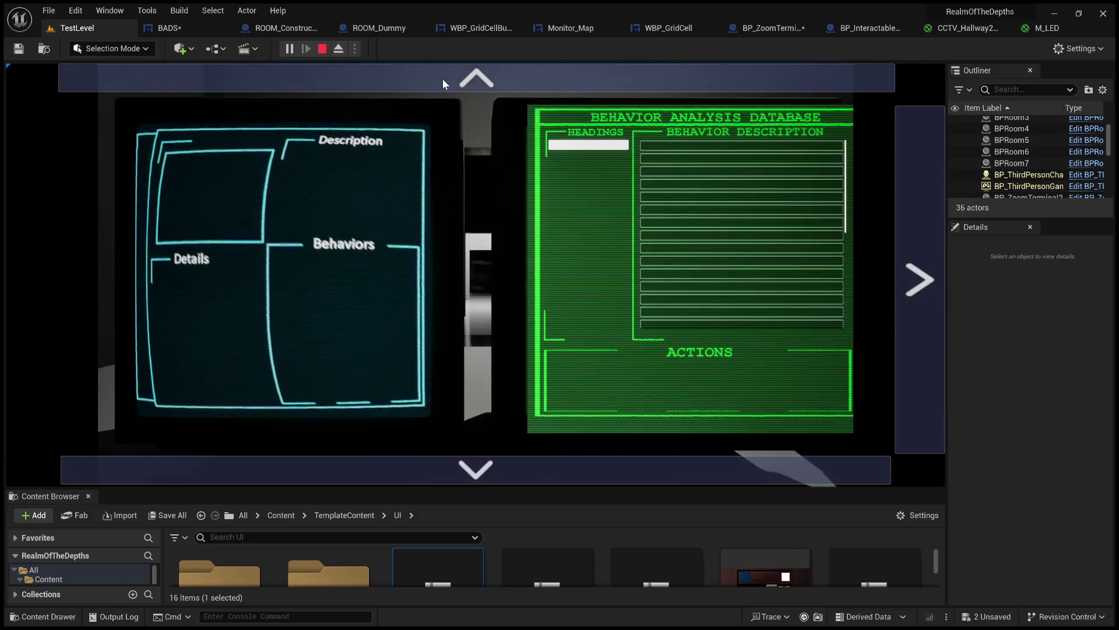
left_click(404, 191)
key("F8")
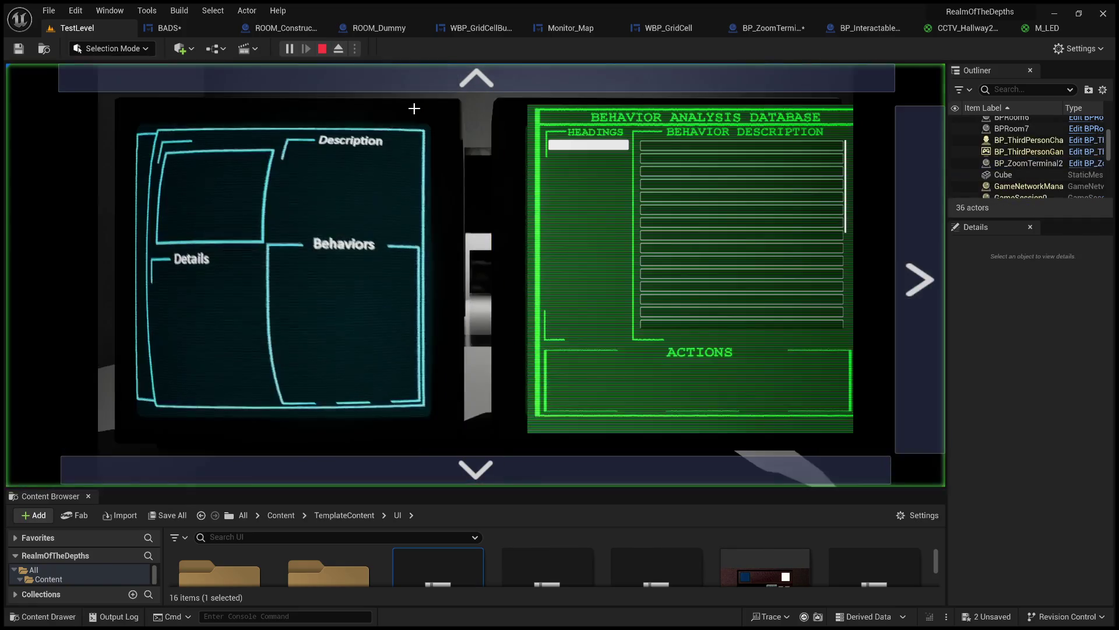
- Circle around the green and database monitors with the A key in play mode
scroll(475, 274, "down", 5)
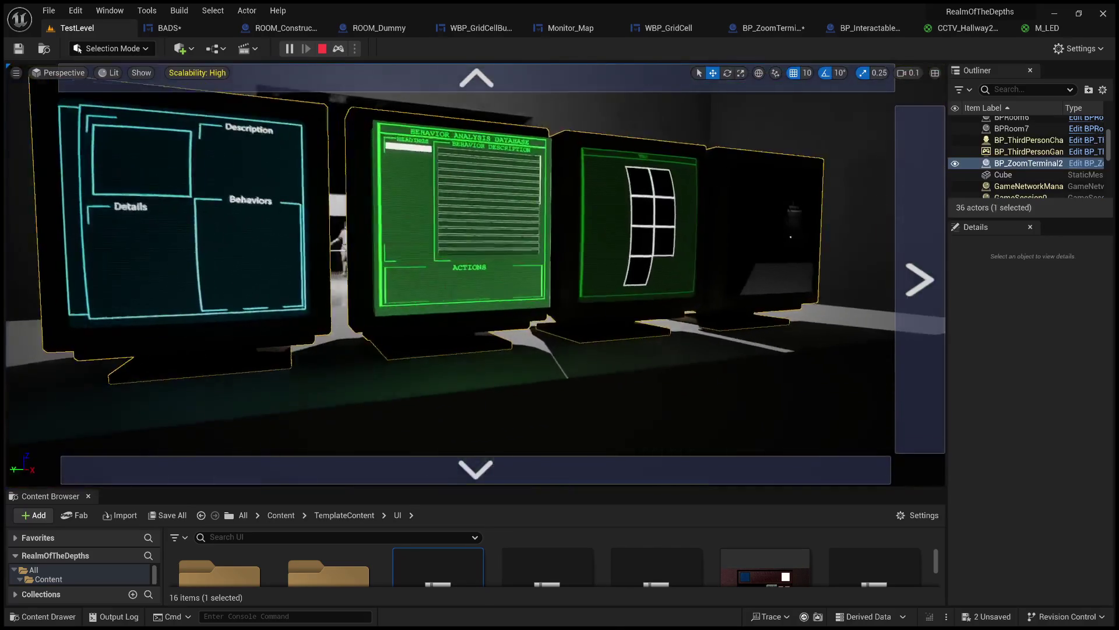
scroll(475, 274, "up", 1)
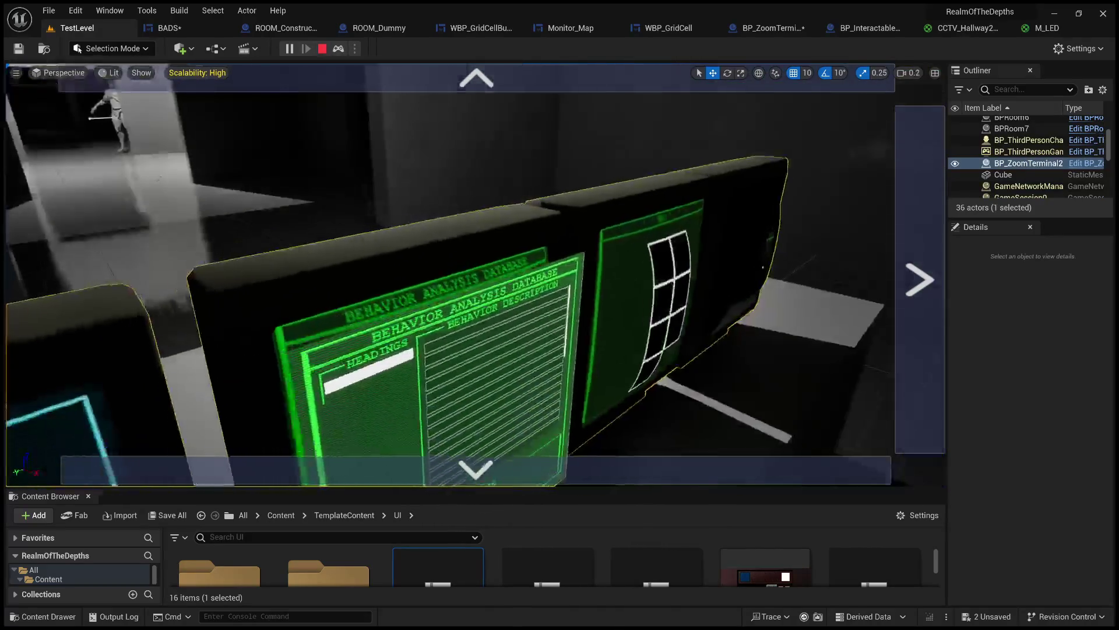
key("a")
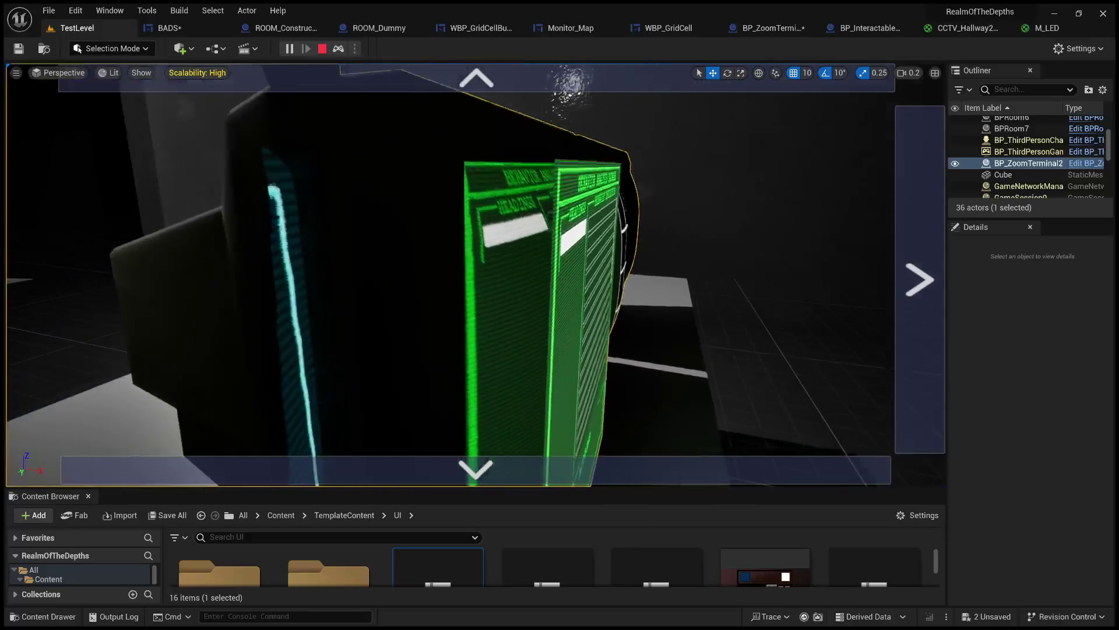
key("a")
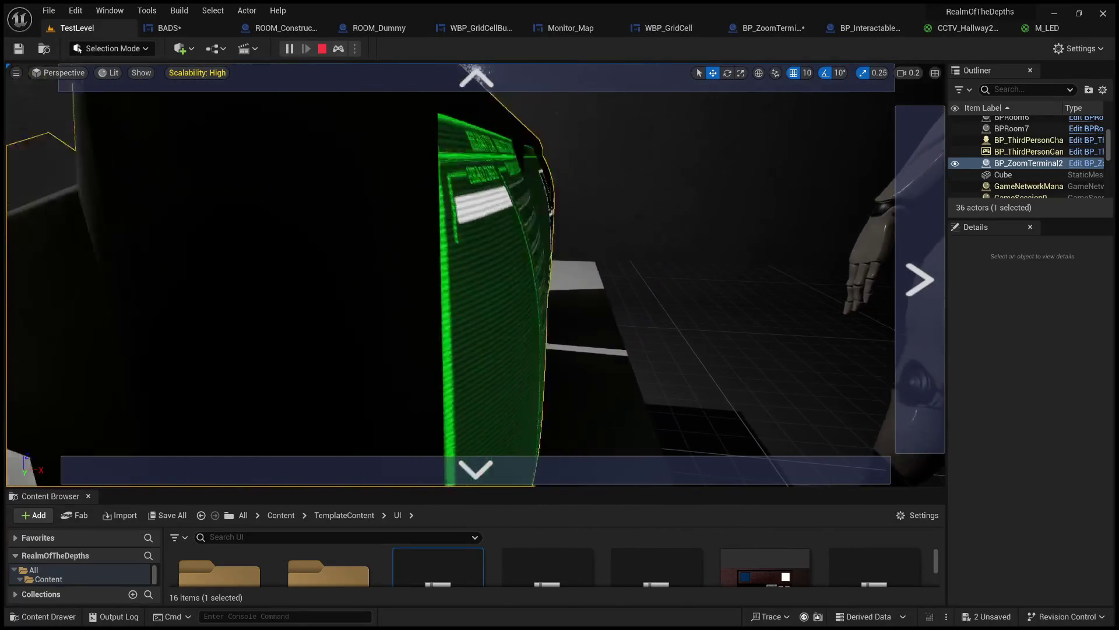
key("a")
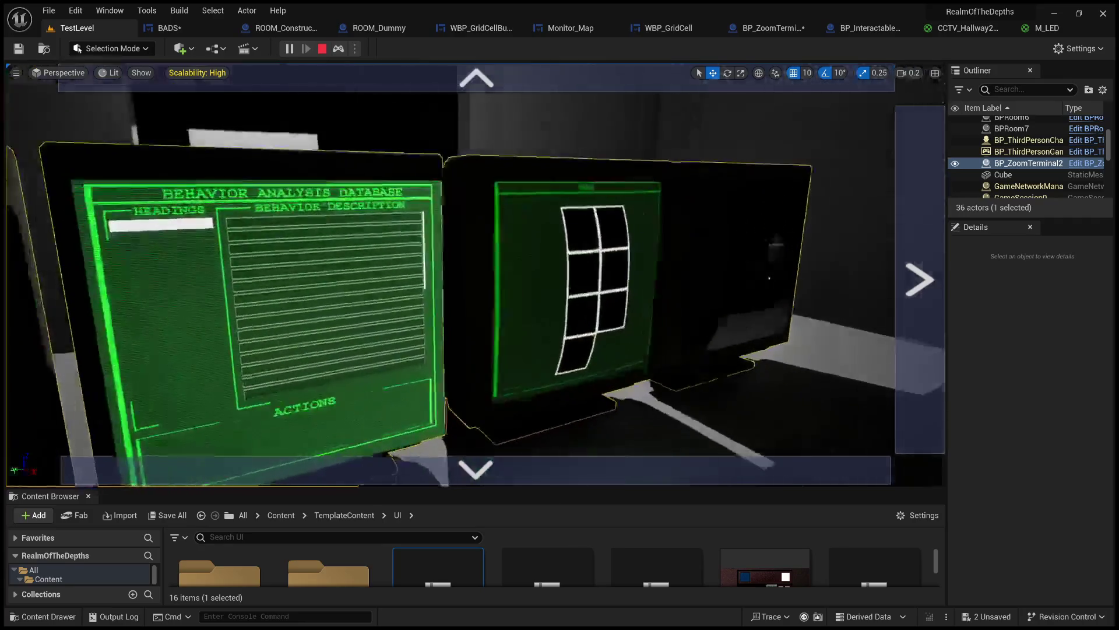
key("a")
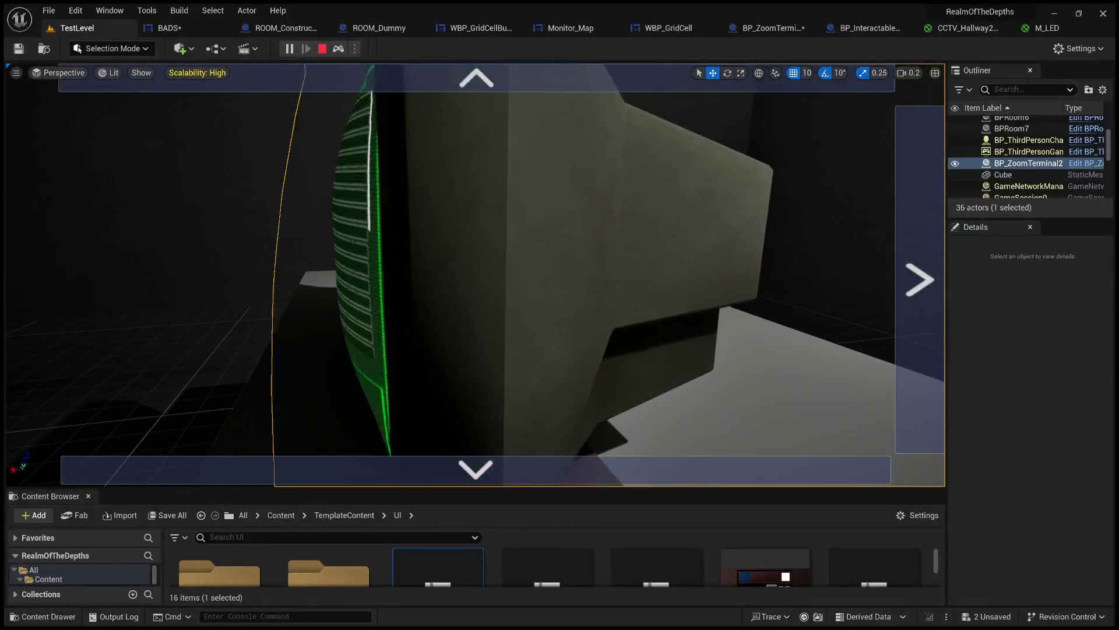
key("a")
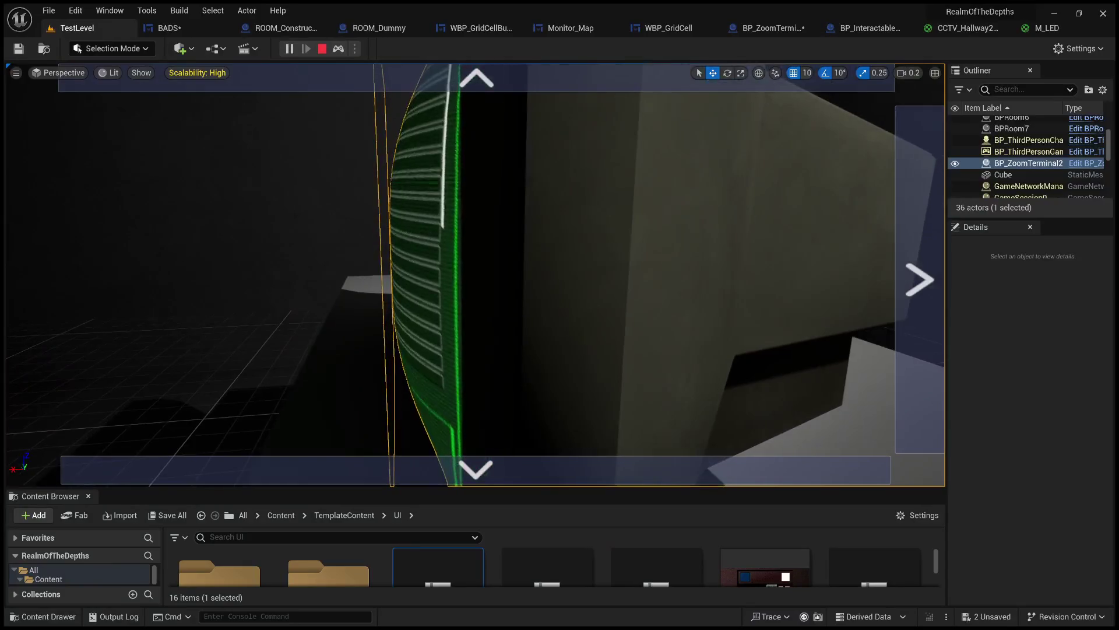
key("a")
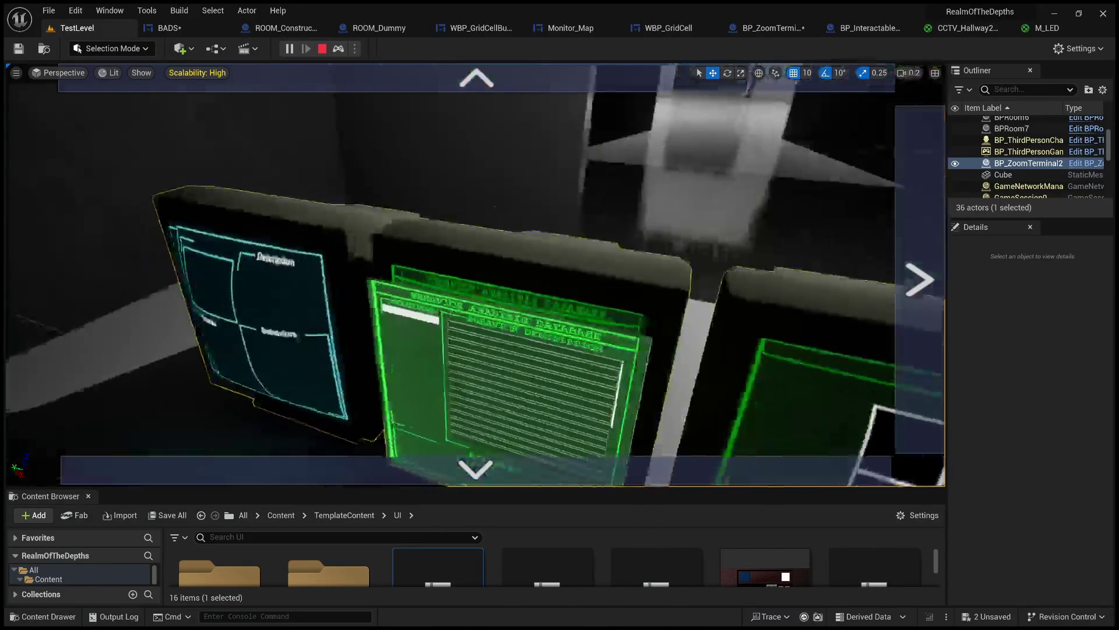
key("a")
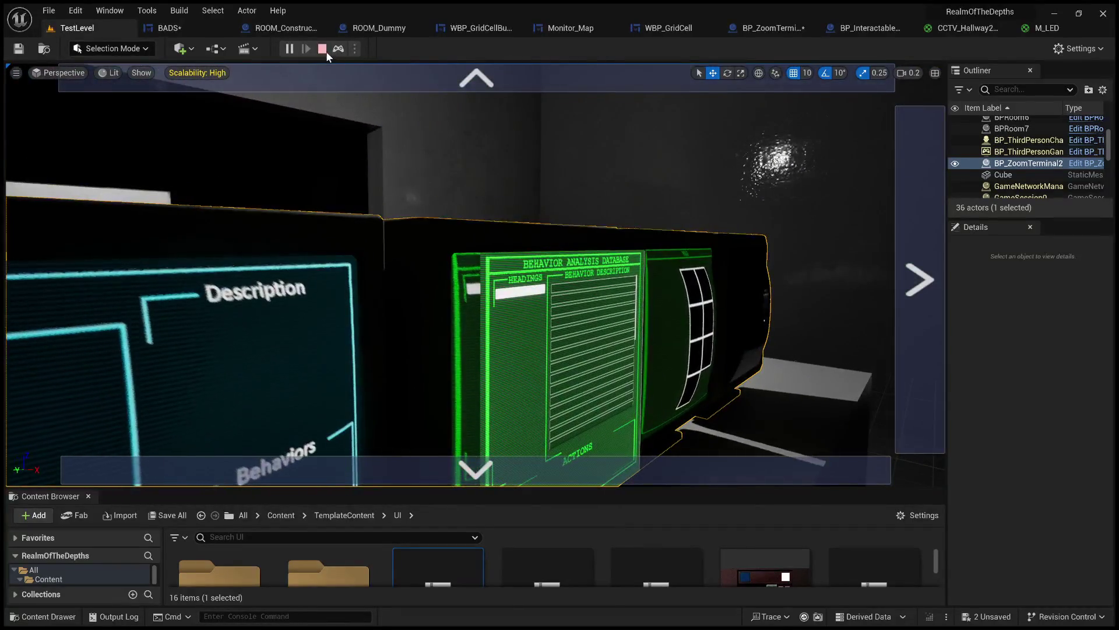
- Stop the play session and switch via the BADS tab to the ROOM_Constructor blueprint
left_click(322, 49)
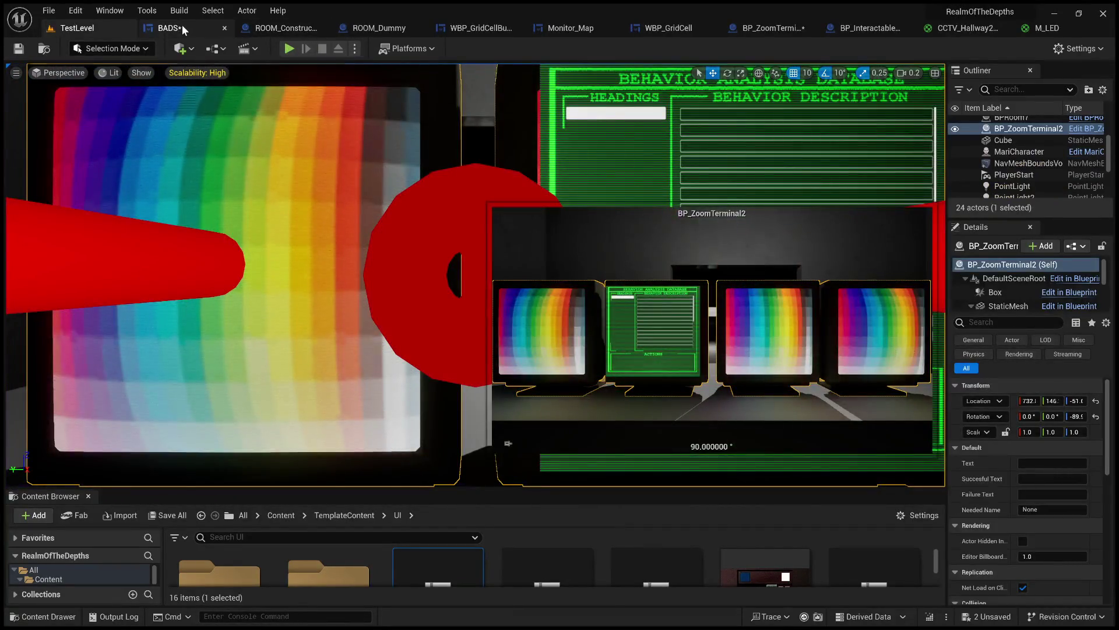
left_click(183, 26)
left_click(291, 31)
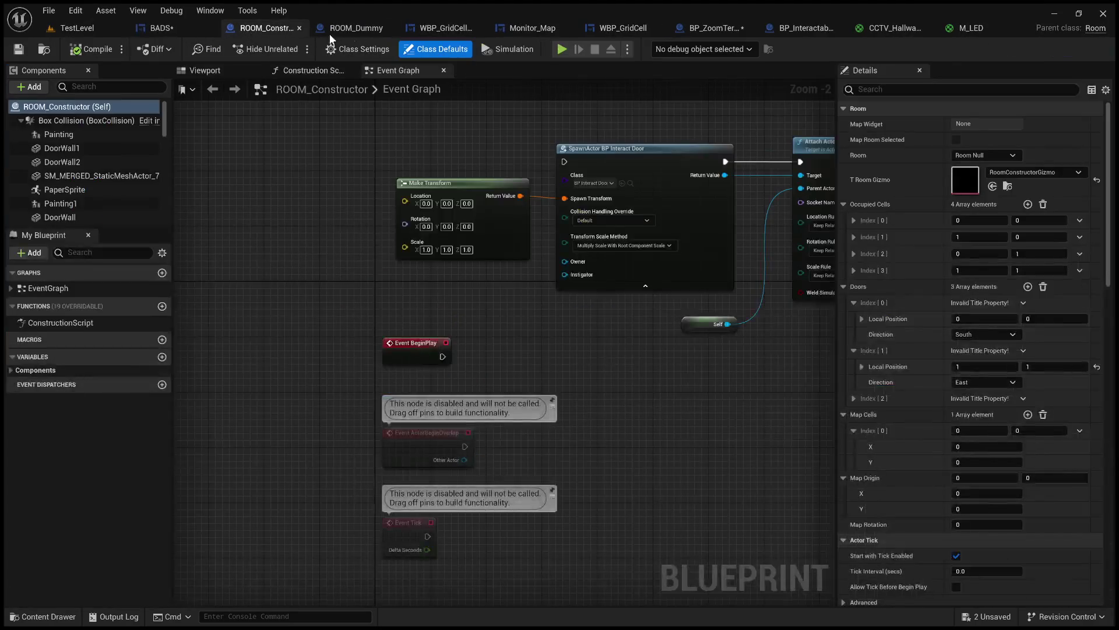
- In BP_ZoomTerminal, clear the Details search and set WidgetScreen1's Geometry Mode to Cylinder
left_click(546, 32)
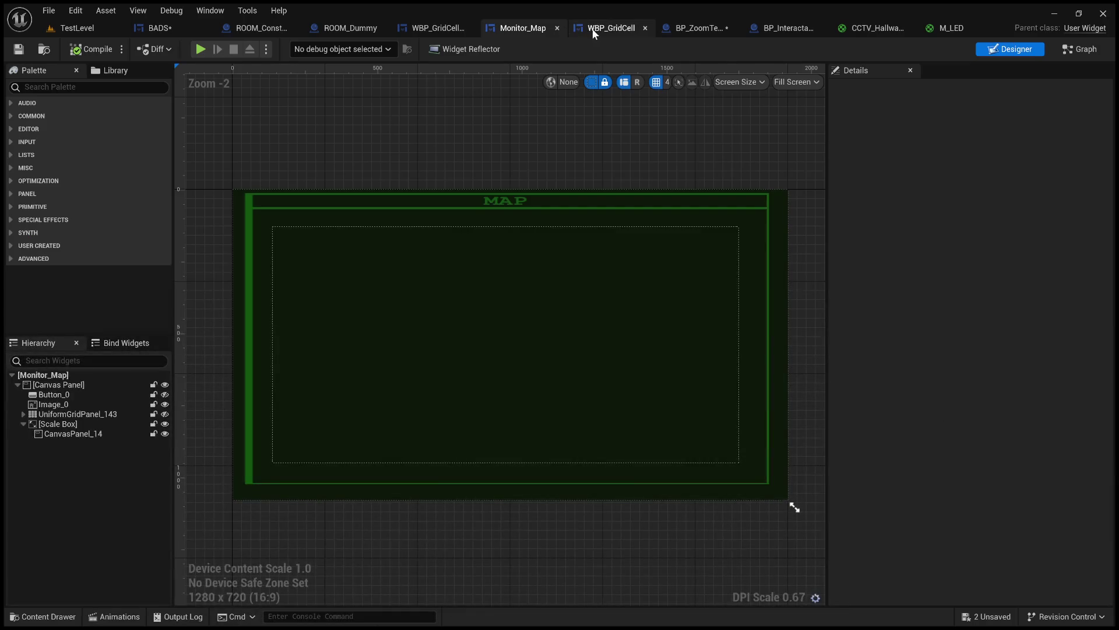
left_click(696, 28)
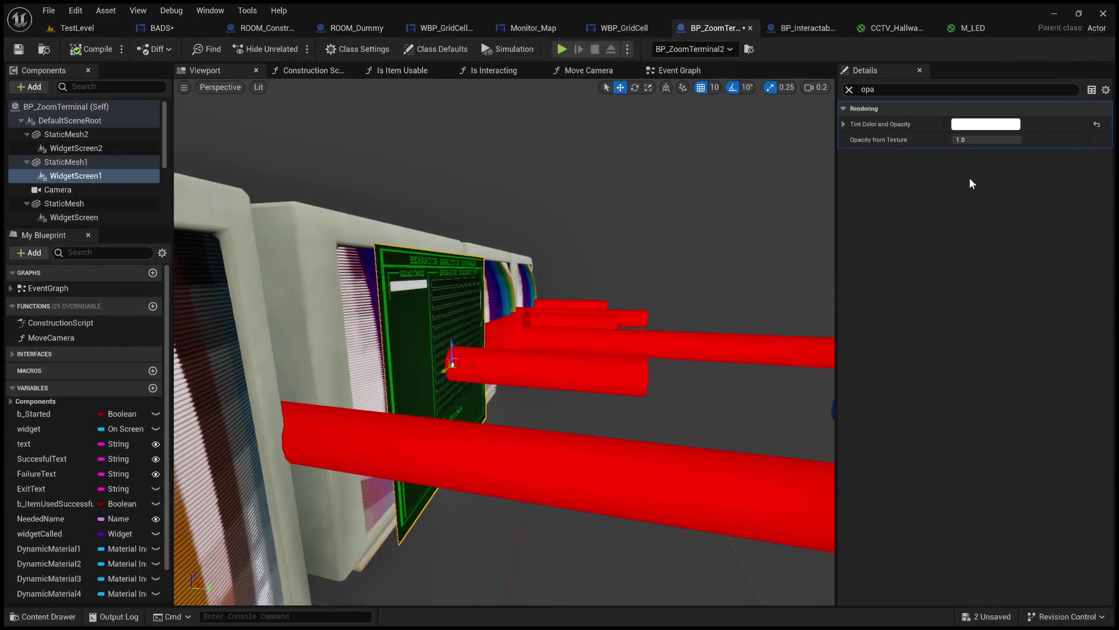
left_click(848, 90)
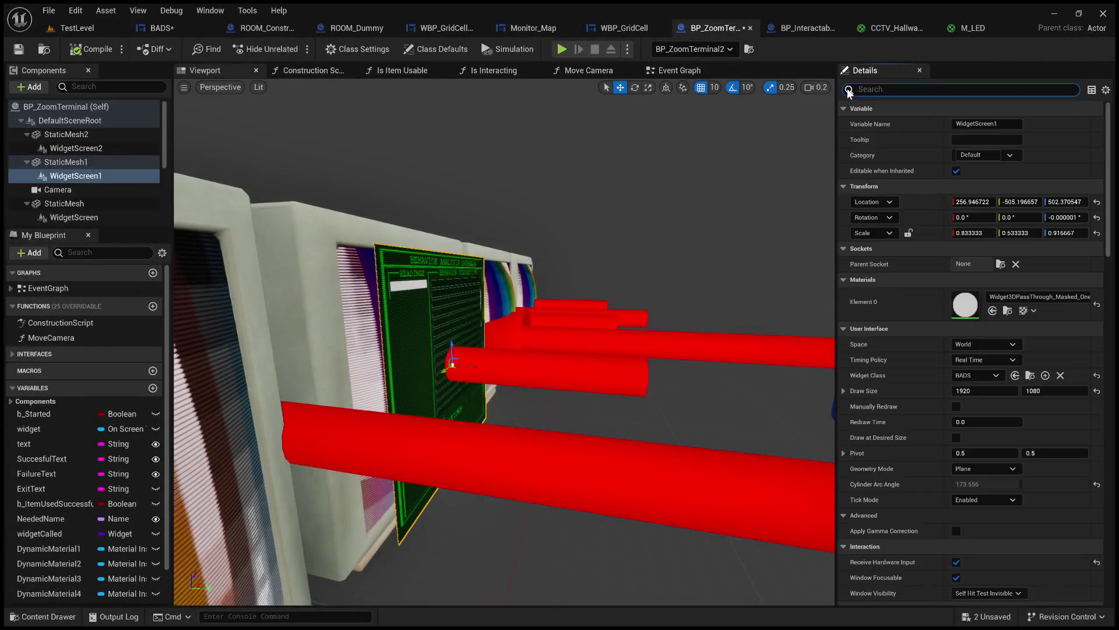
scroll(869, 454, "down", 8)
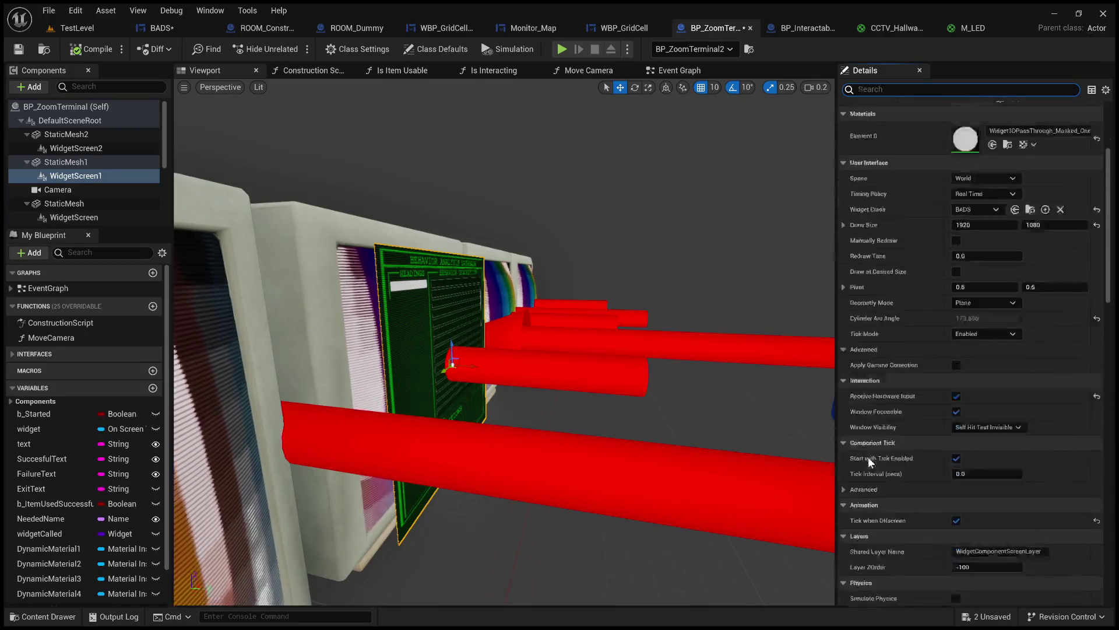
scroll(869, 457, "down", 5)
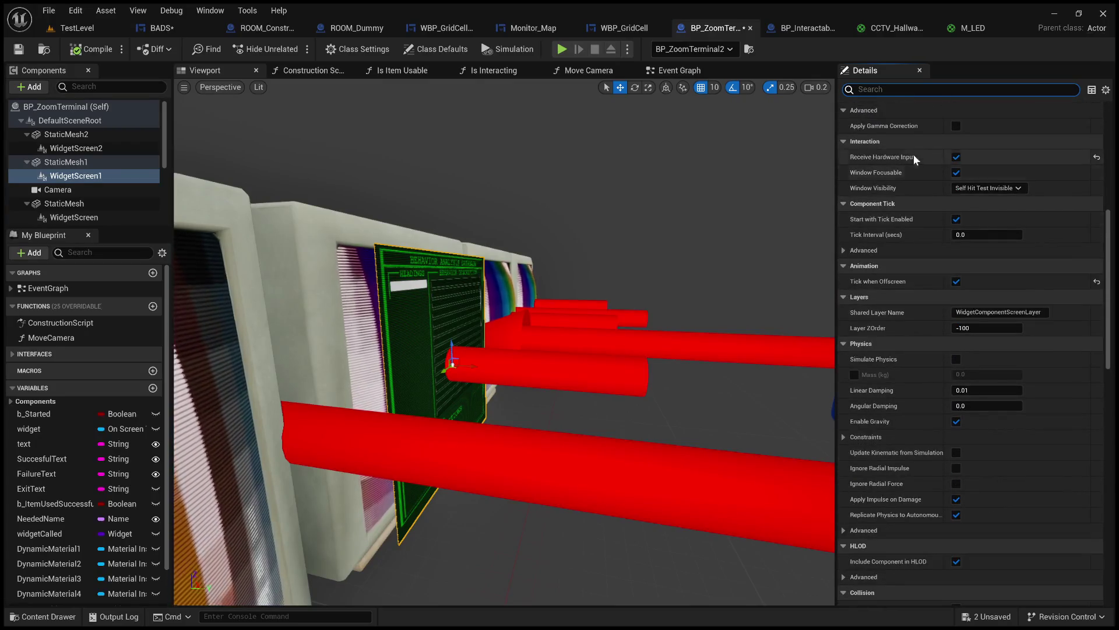
type("cur")
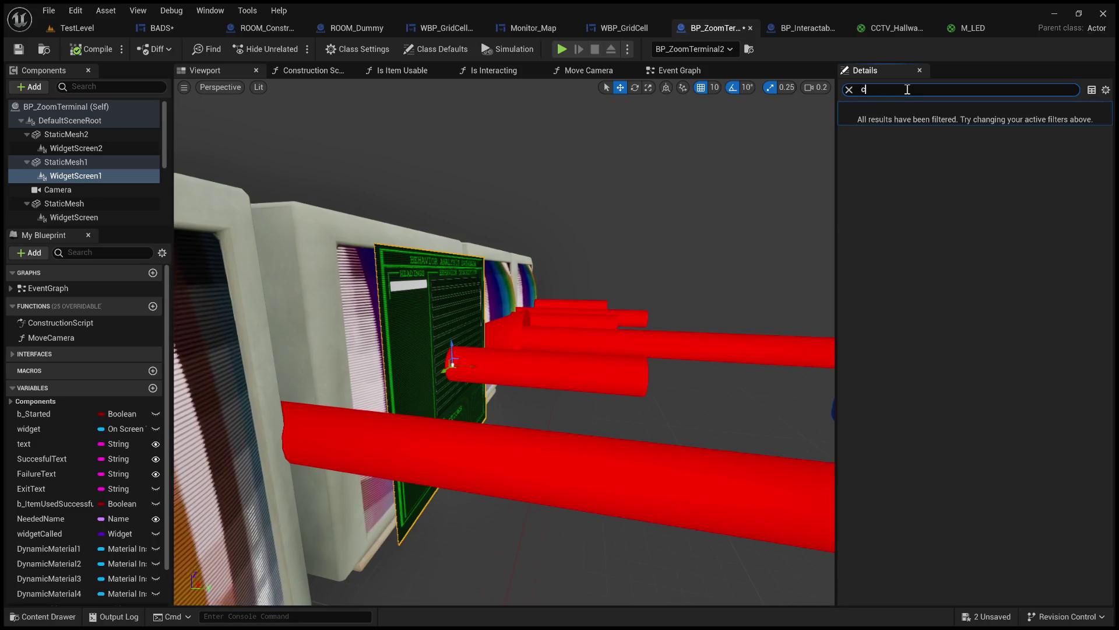
key("BackSpace")
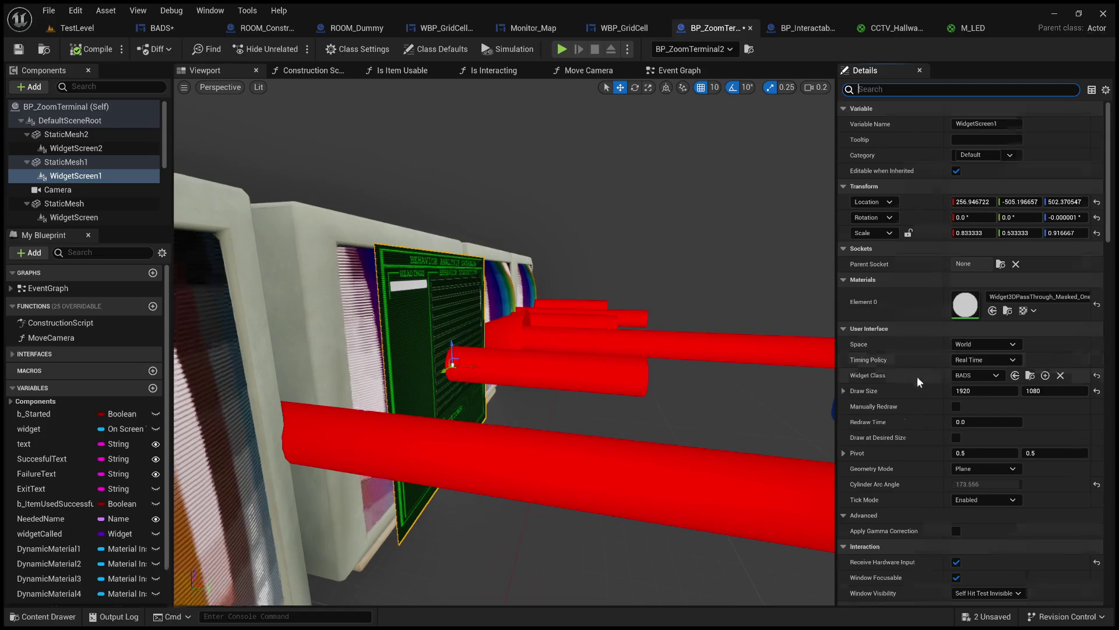
scroll(915, 379, "down", 3)
left_click(843, 404)
left_click(843, 404)
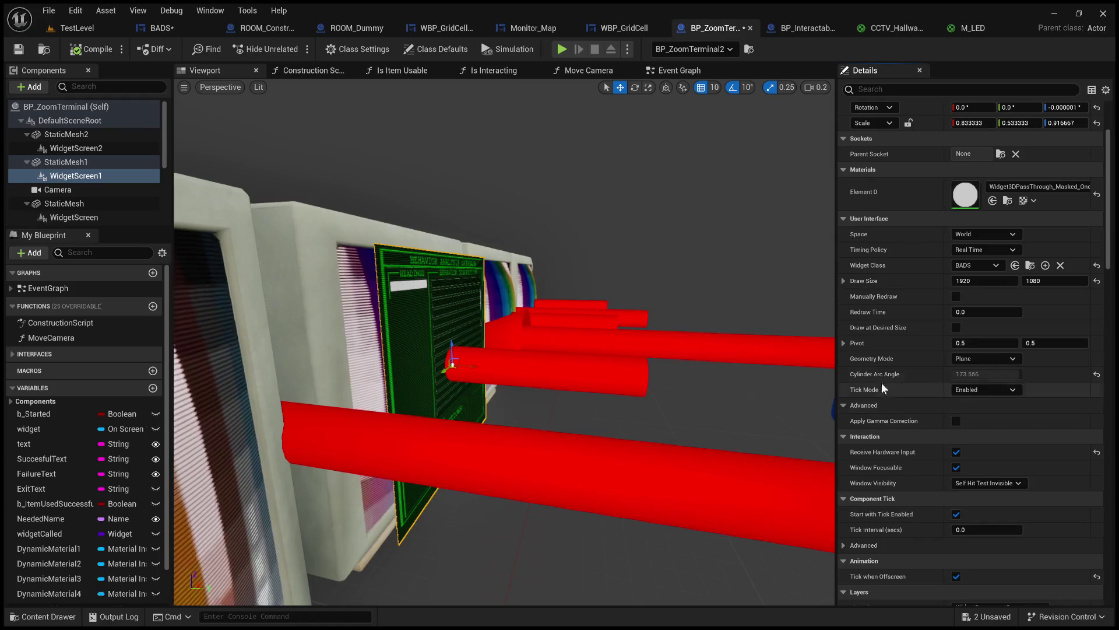
left_click(984, 379)
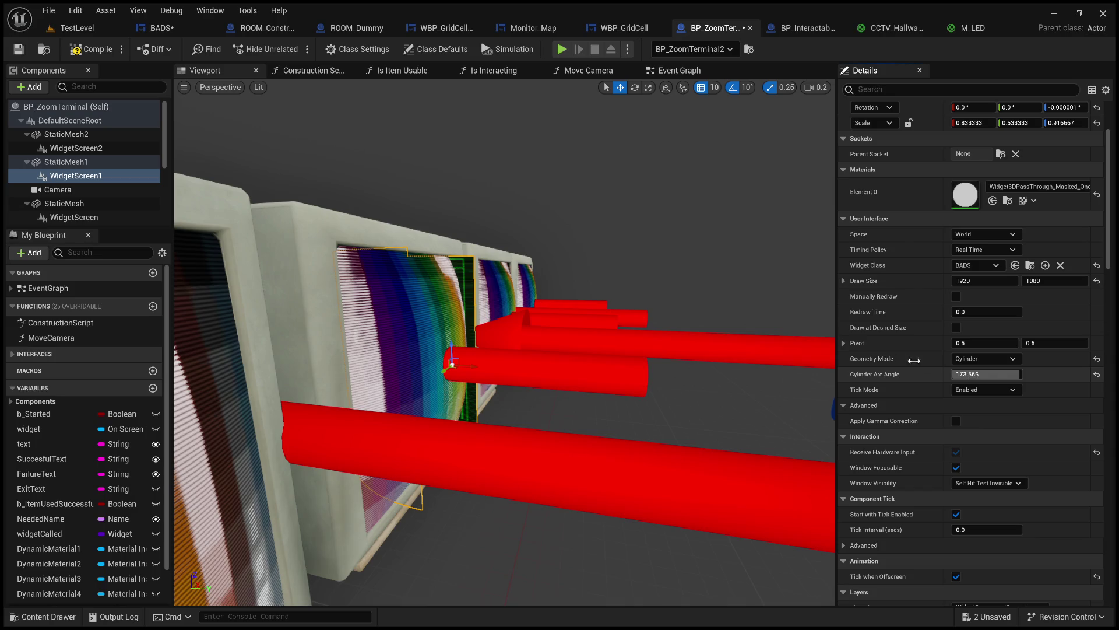
- Lower the Cylinder Arc Angle to 107.68, shift the screen, then reset Geometry Mode to Plane
left_click_drag(945, 369, 921, 368)
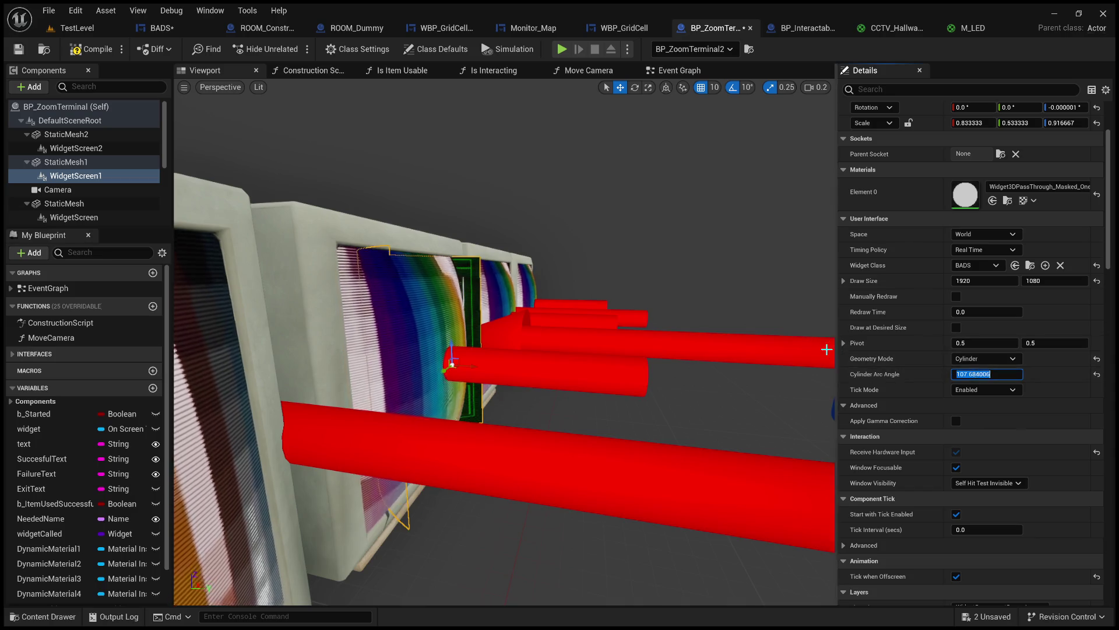
mouse_move(459, 365)
left_mouse_down()
mouse_move(641, 385)
mouse_move(525, 391)
mouse_move(478, 385)
mouse_move(501, 373)
mouse_move(769, 377)
left_mouse_up()
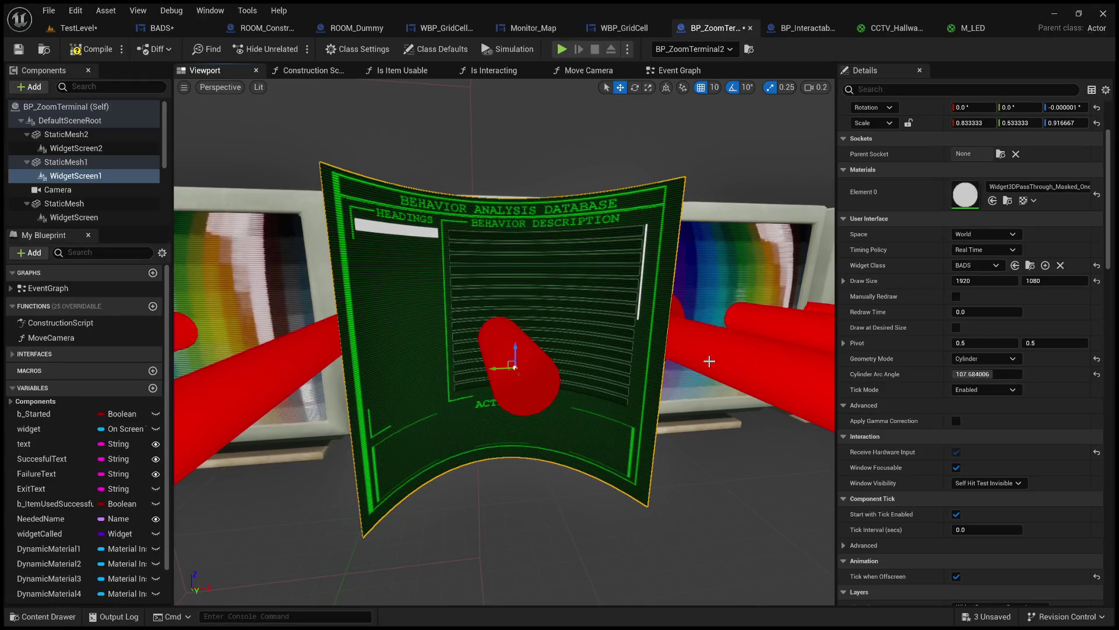
scroll(690, 360, "down", 3)
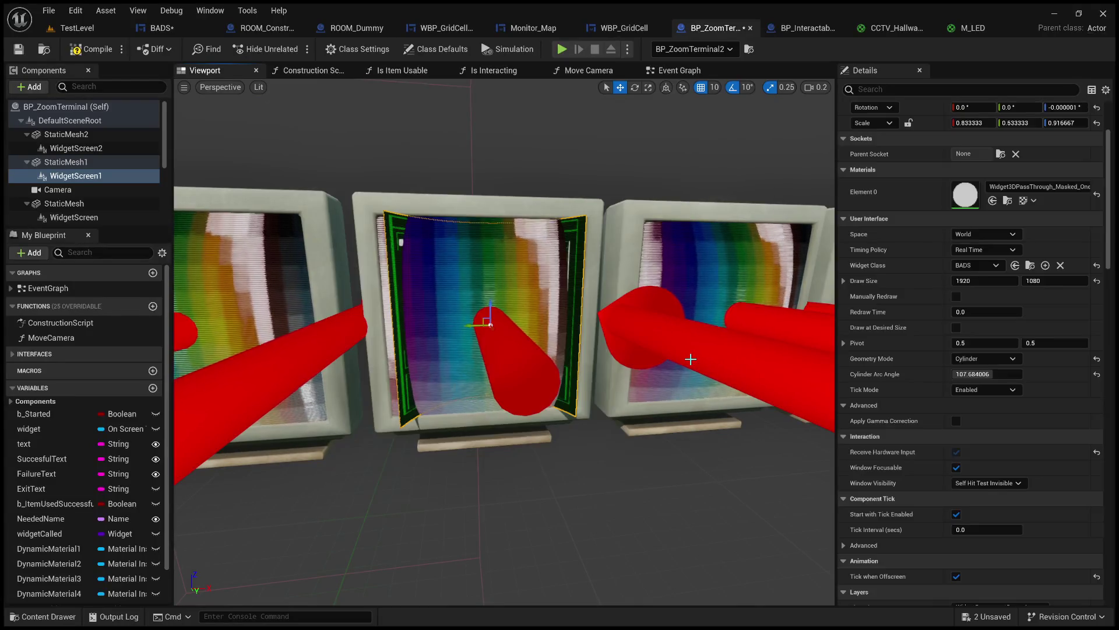
left_click(979, 374)
left_click(1097, 358)
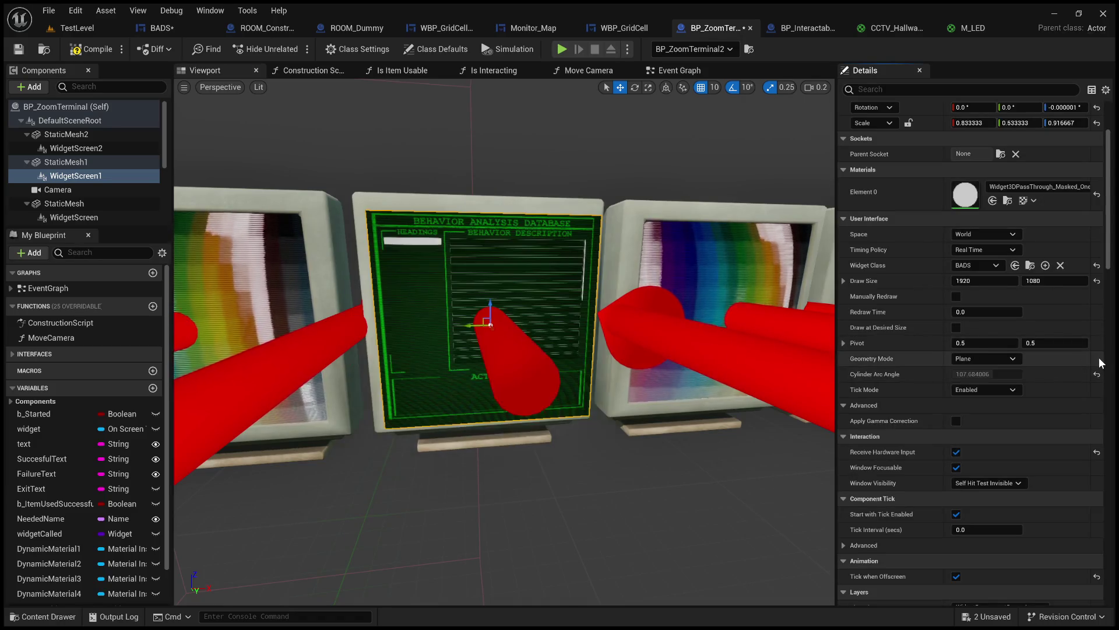
- Select StaticMesh1, browse to the Monitor asset, and open it in the Static Mesh Editor
left_click_drag(787, 320, 671, 326)
left_click_drag(589, 239, 502, 244)
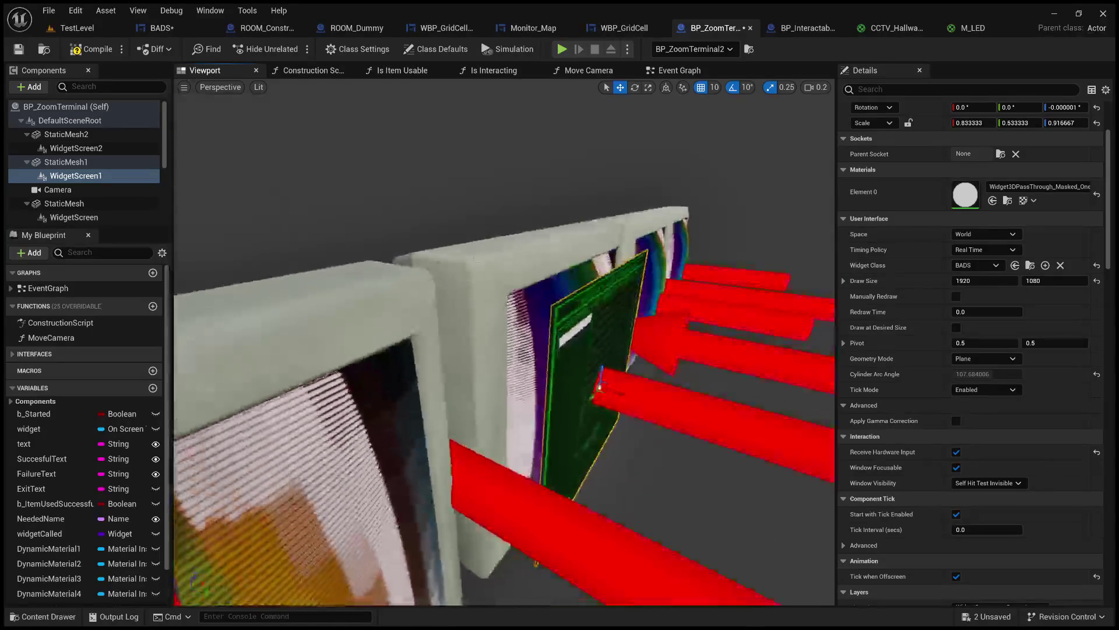
left_click(589, 239)
left_click_drag(589, 240, 671, 242)
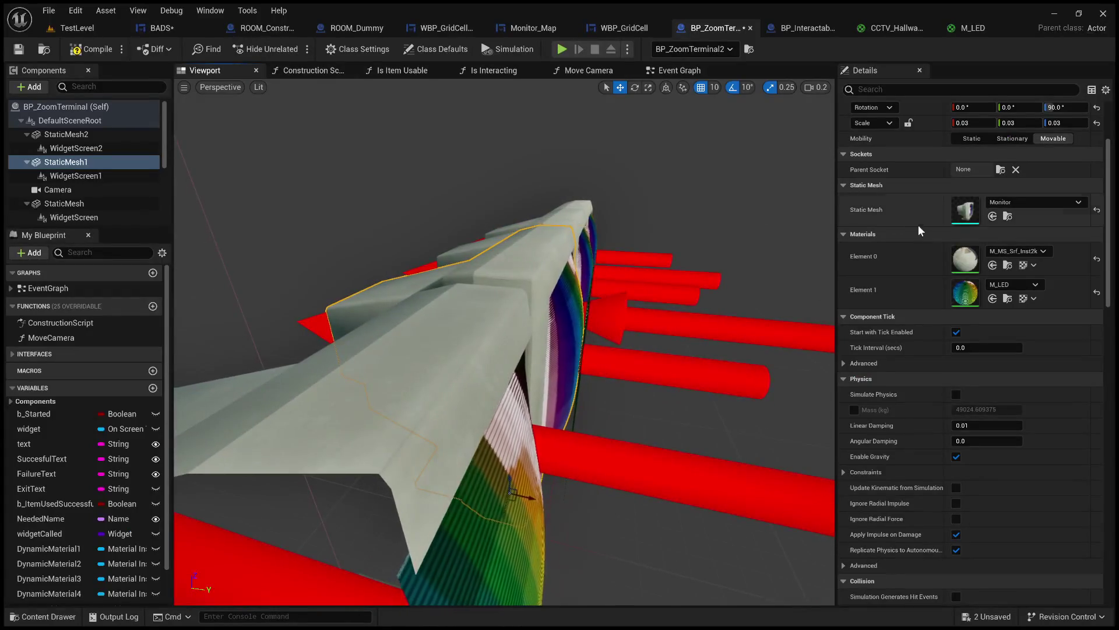
left_click(1008, 216)
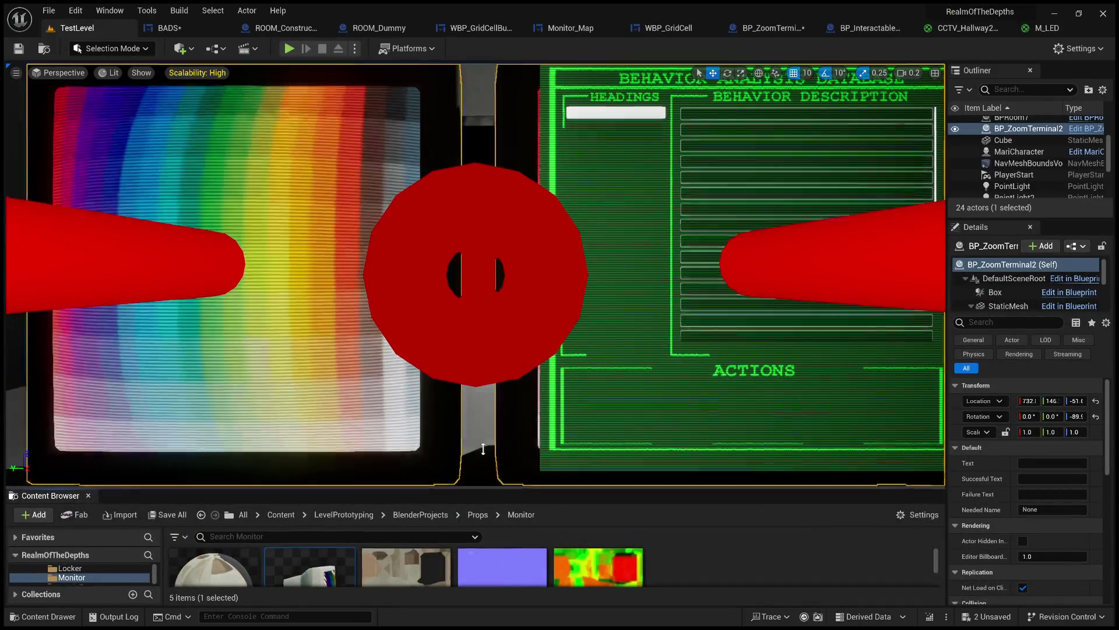
left_click_drag(495, 489, 496, 214)
double_click(335, 314)
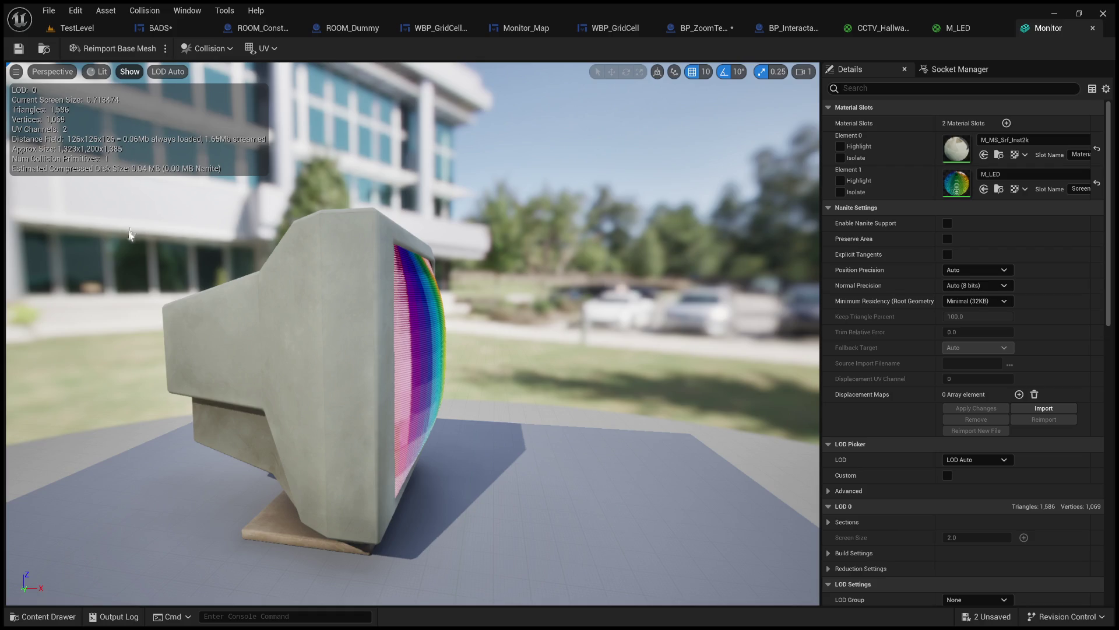
- Show the Monitor mesh's simple collision, then delete, restore and shrink its collision box
key("alt+c")
left_click_drag(425, 294, 323, 298)
left_click(497, 304)
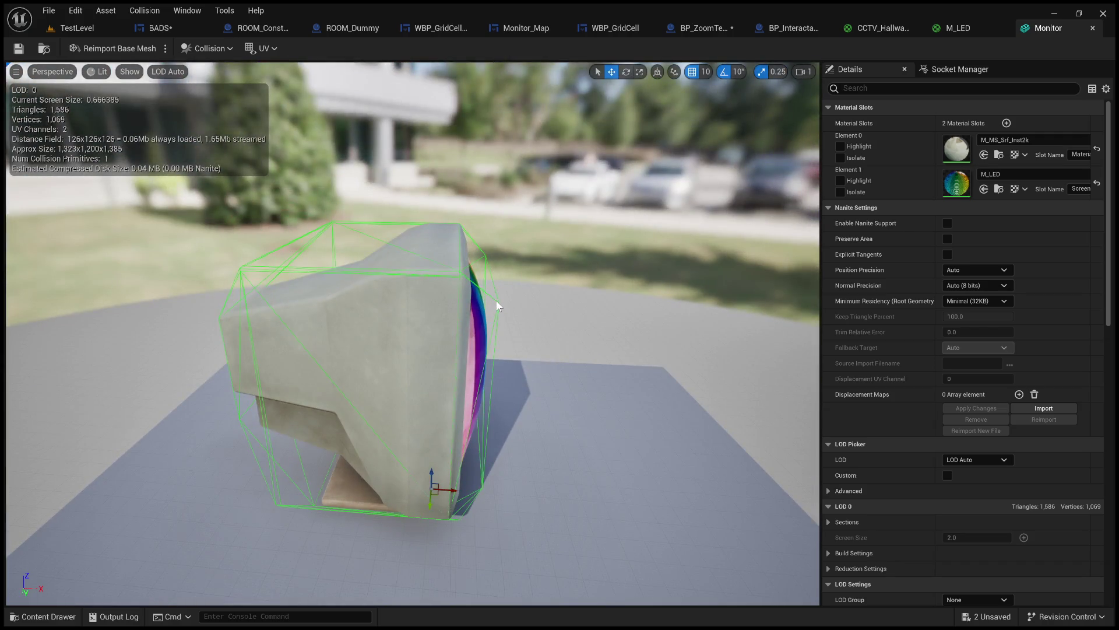
key("Delete")
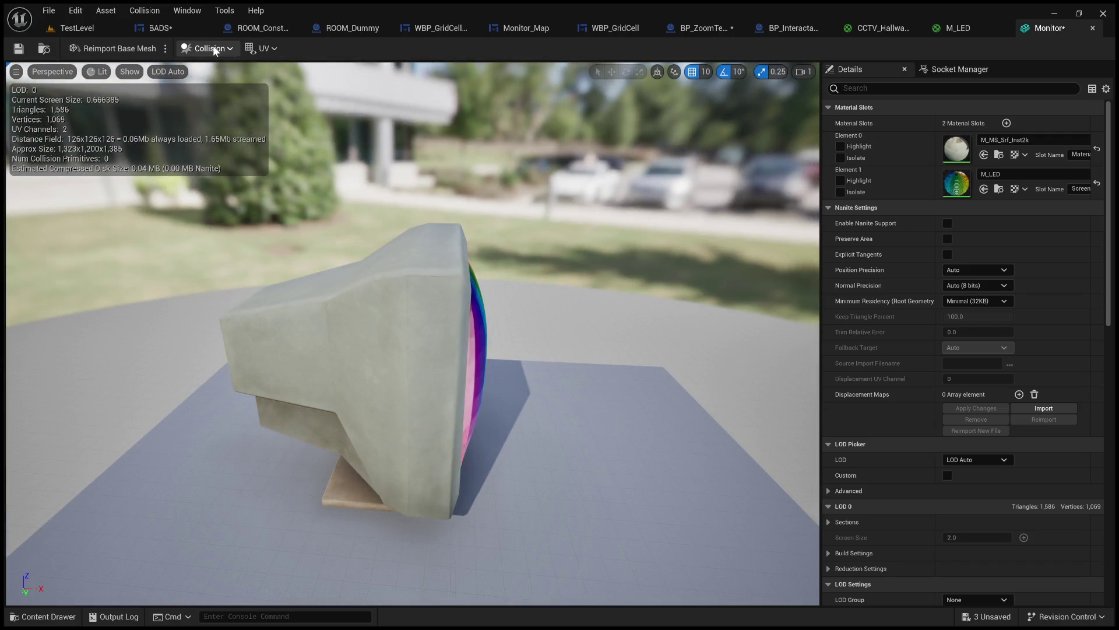
key("ctrl+z")
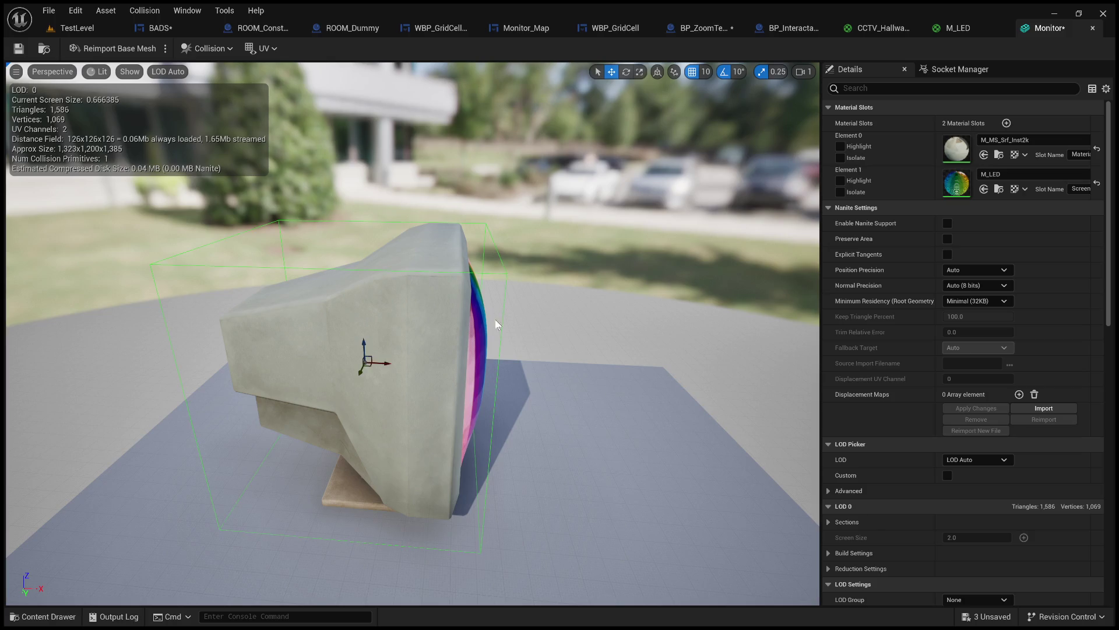
left_click(385, 364)
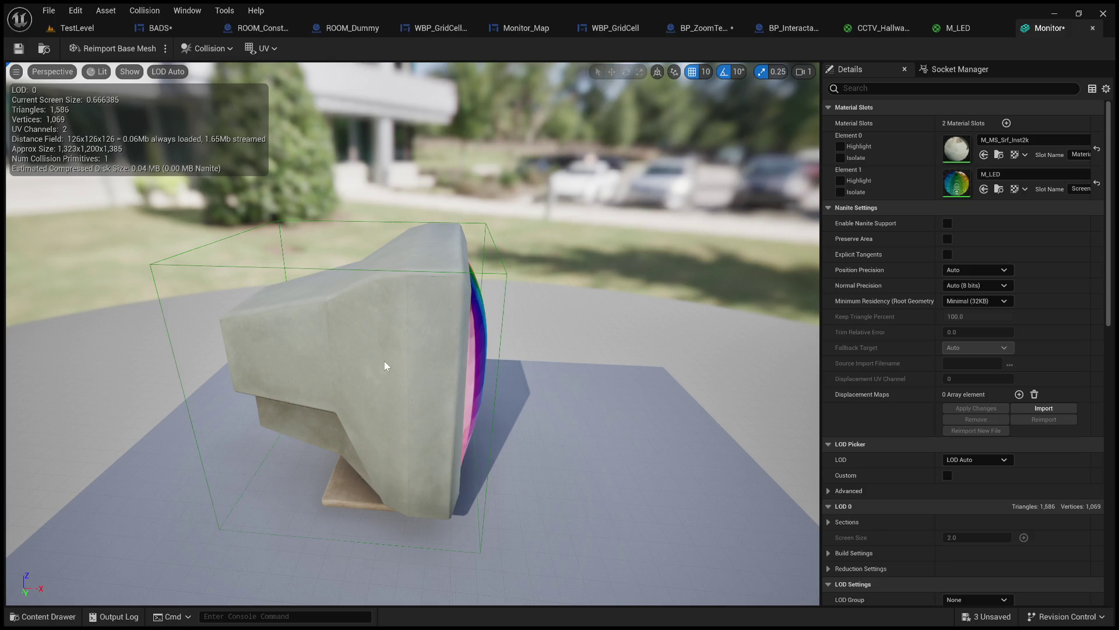
left_click(508, 277)
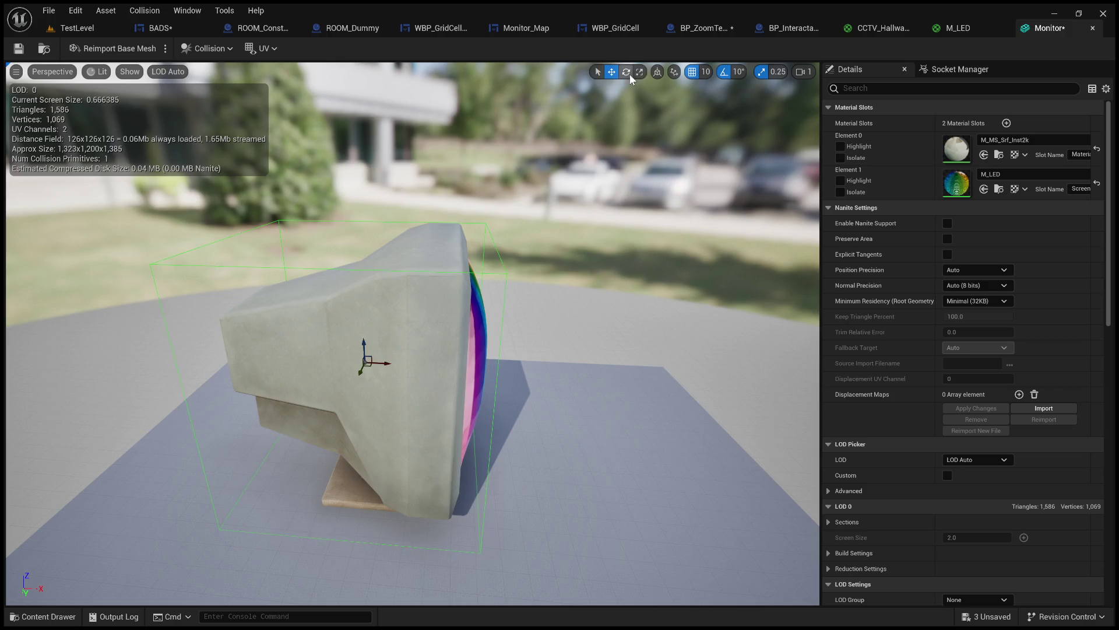
mouse_move(383, 362)
left_mouse_down()
mouse_move(373, 362)
mouse_move(397, 364)
left_mouse_up()
- Reposition and enlarge the collision box, save the Monitor mesh, and open ROOM_Constructor
left_click(610, 72)
mouse_move(595, 90)
left_mouse_down()
mouse_move(513, 94)
mouse_move(594, 90)
left_mouse_up()
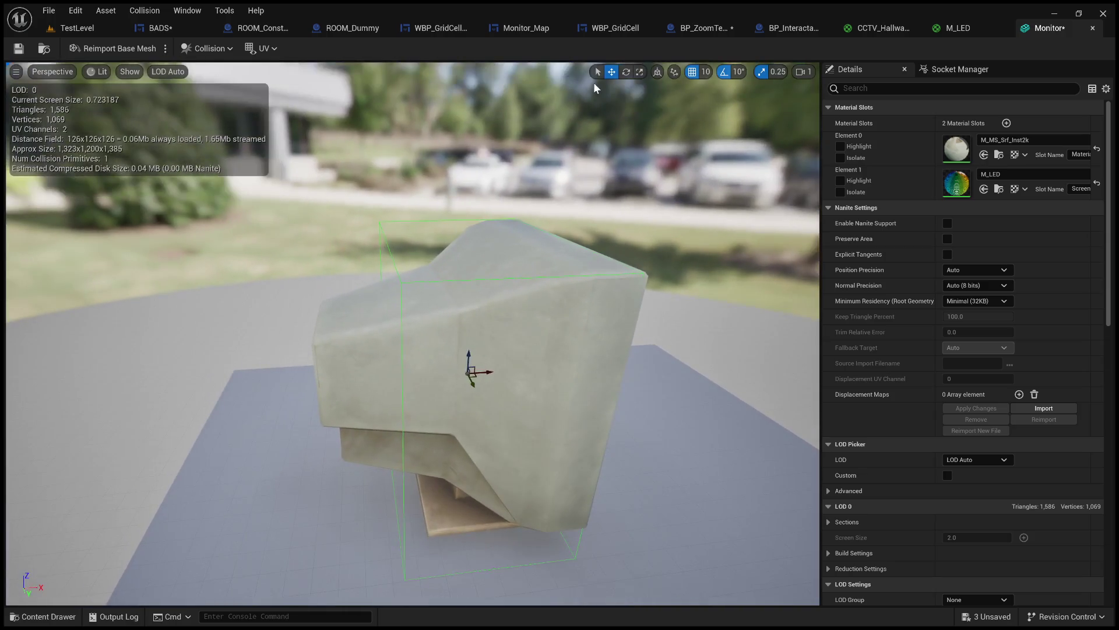
left_click(638, 73)
left_click_drag(490, 373, 361, 357)
left_click(612, 72)
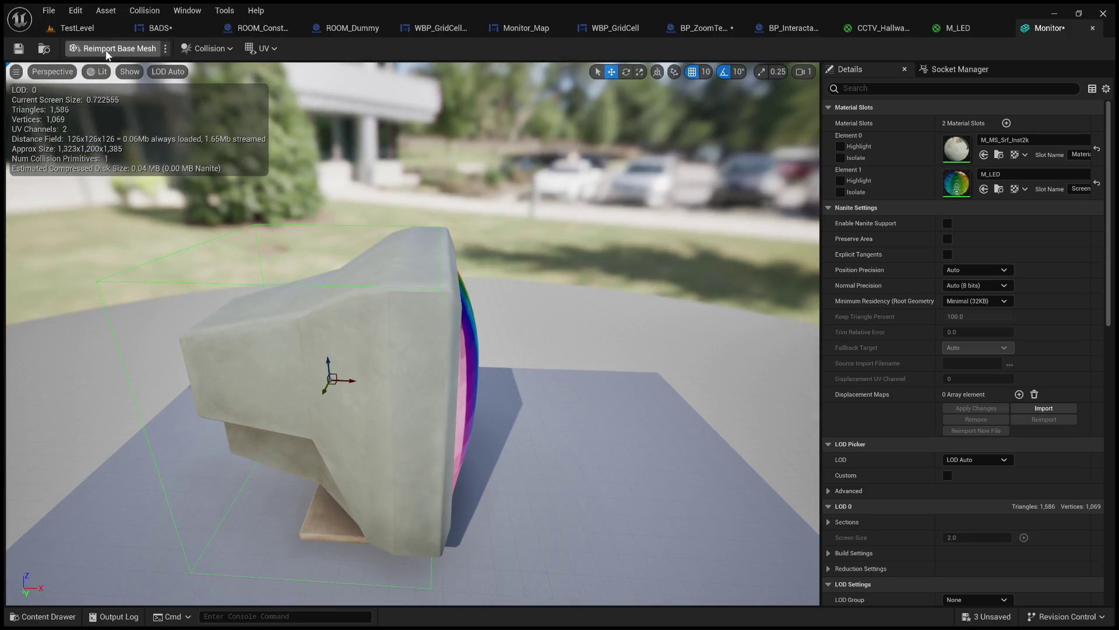
left_click(19, 49)
left_click(218, 28)
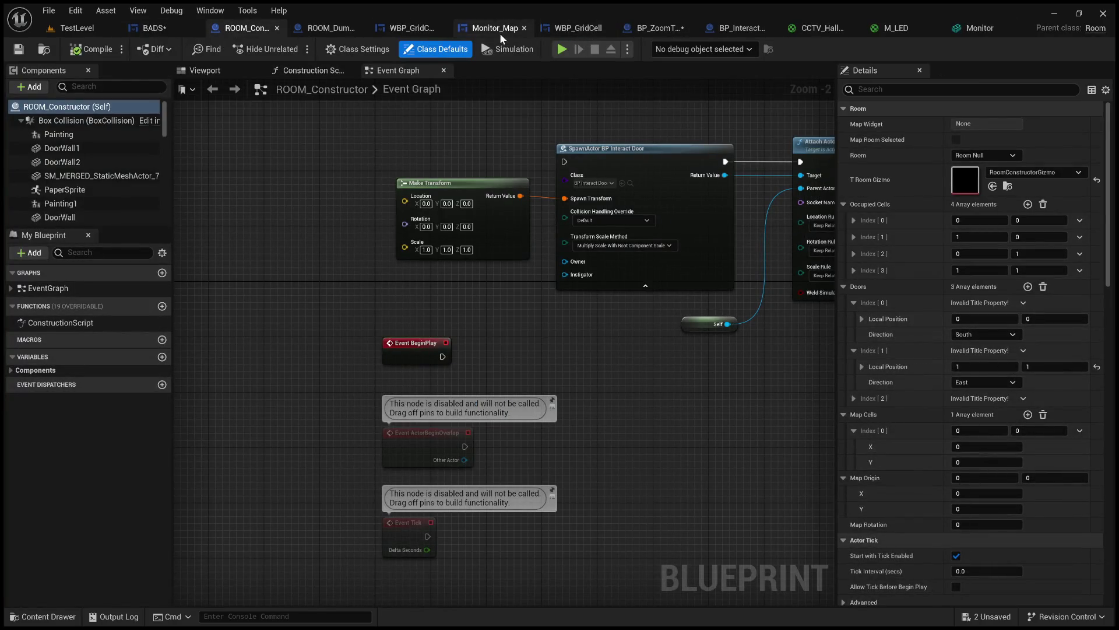
- Switch through the open tabs to BP_ZoomTerminal and inspect WidgetScreen1's properties
left_click(411, 27)
left_click(340, 29)
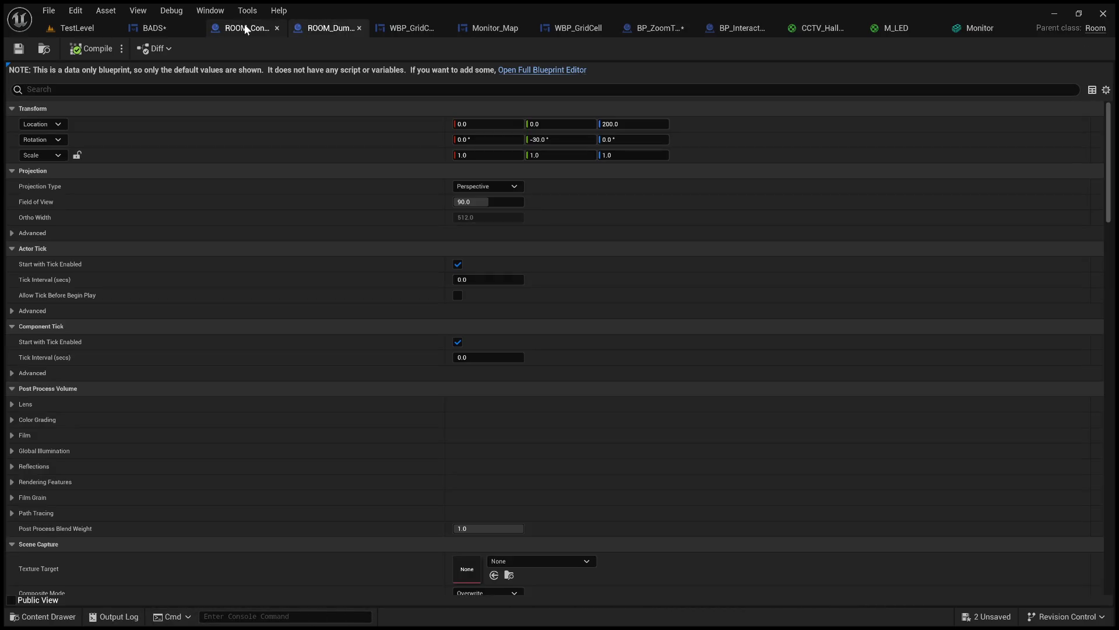
left_click(659, 27)
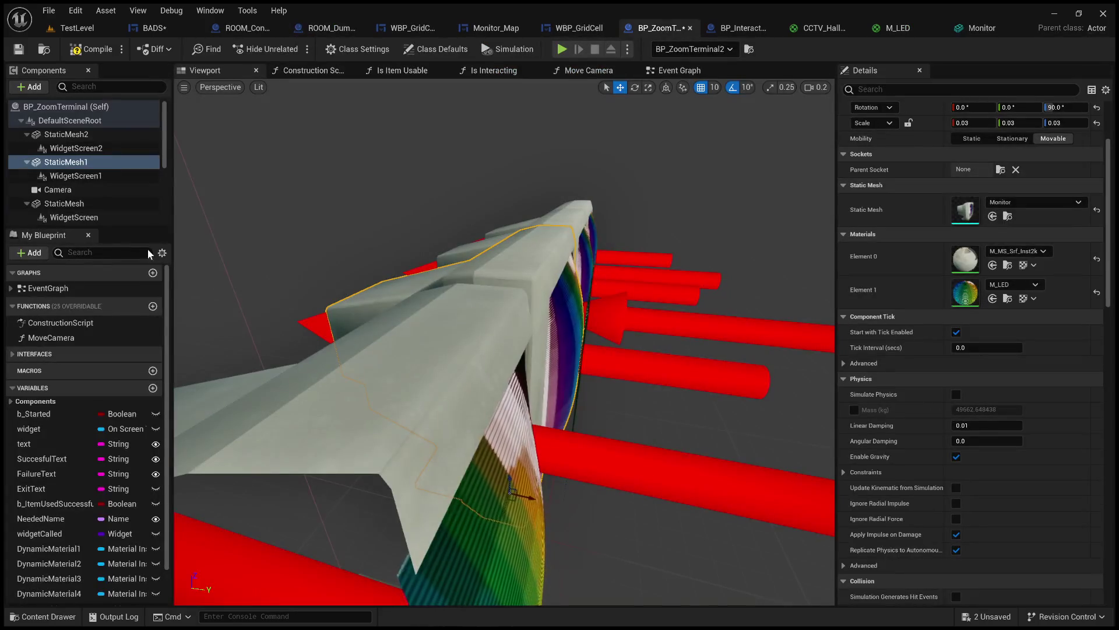
left_click(95, 176)
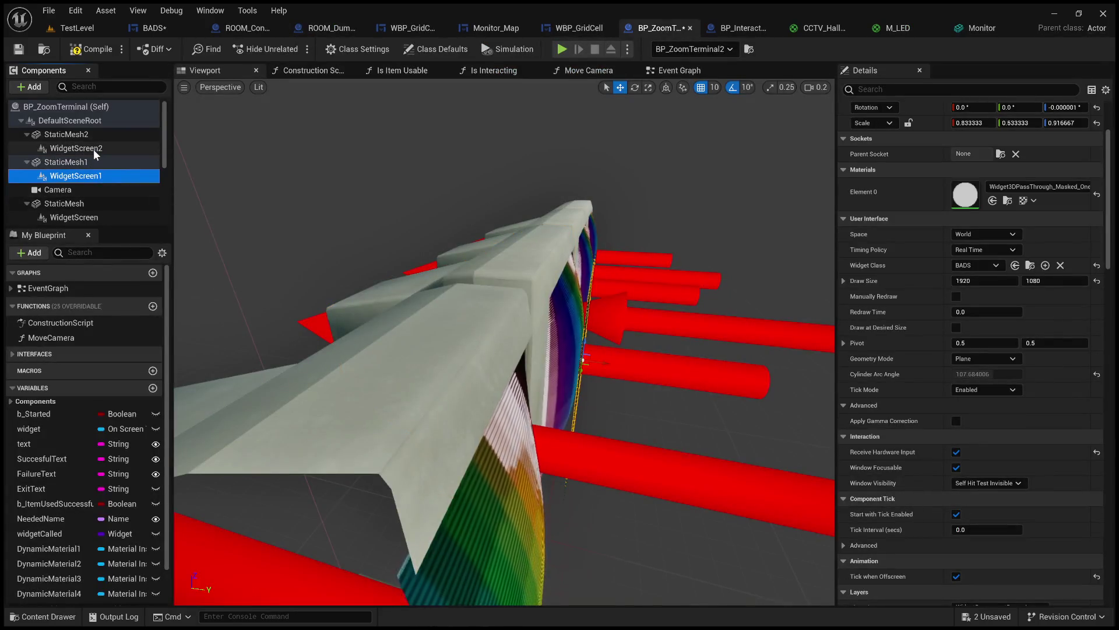
left_click_drag(467, 350, 536, 321)
scroll(79, 197, "down", 2)
- Select WidgetScreen, WidgetScreen3 and WidgetScreen2 together and orbit around the monitors
left_click(96, 183, "ctrl")
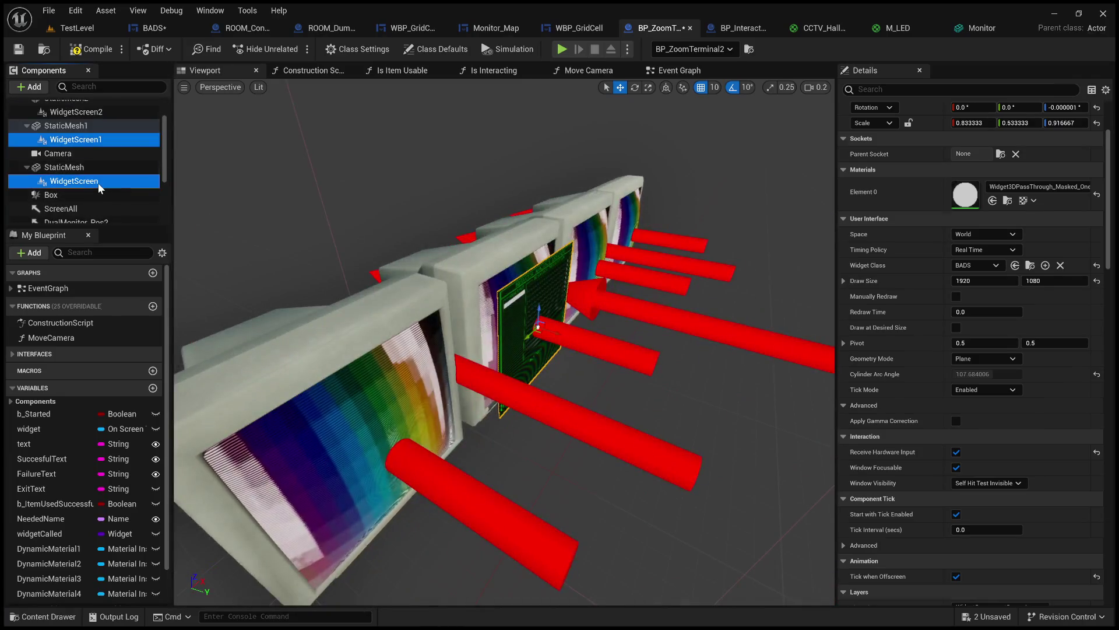
scroll(98, 186, "down", 5)
left_click(101, 216, "ctrl")
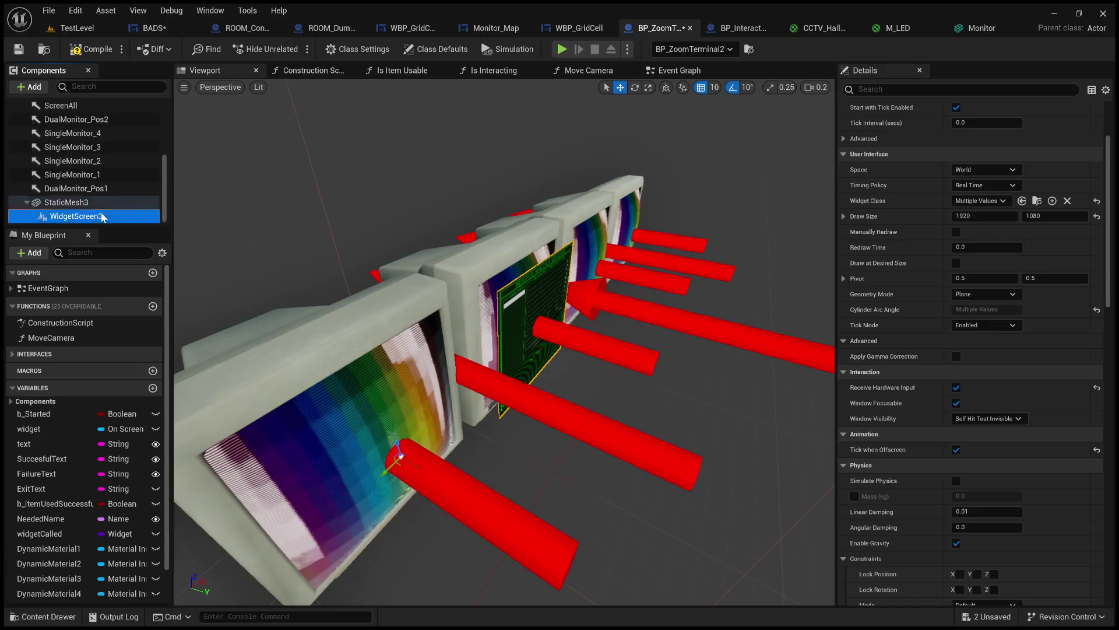
scroll(106, 201, "up", 7)
left_click(99, 147, "ctrl")
left_click_drag(408, 350, 531, 344)
scroll(988, 314, "up", 5)
left_click_drag(805, 245, 734, 209)
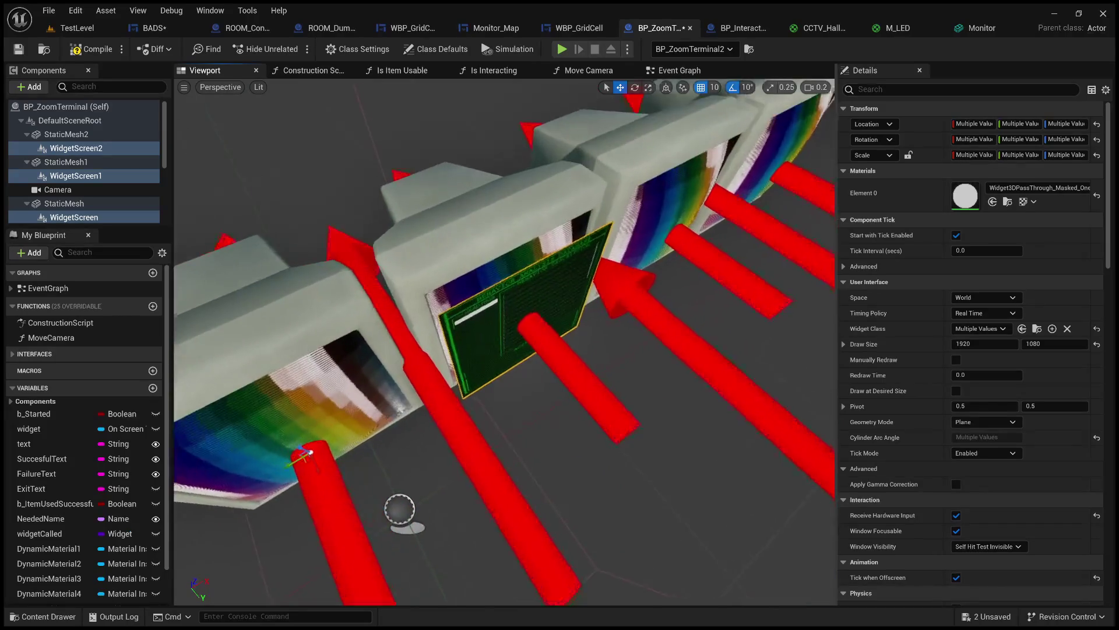
- Check each screen's Widget Class individually, then frame WidgetScreen1's BADS screen with F
left_click(67, 149)
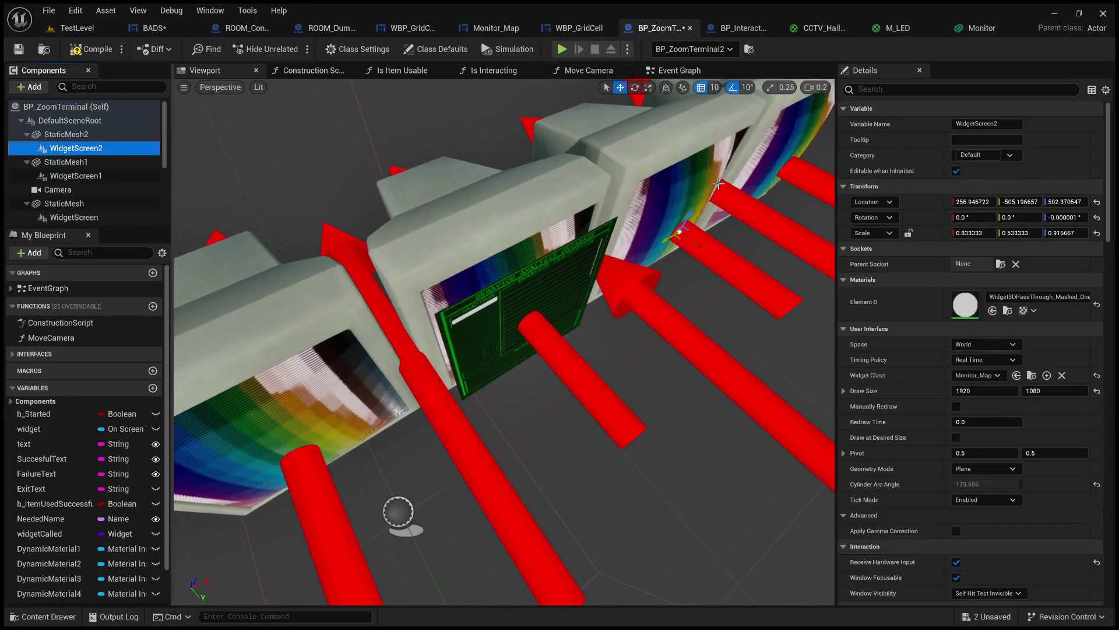
left_click(568, 282)
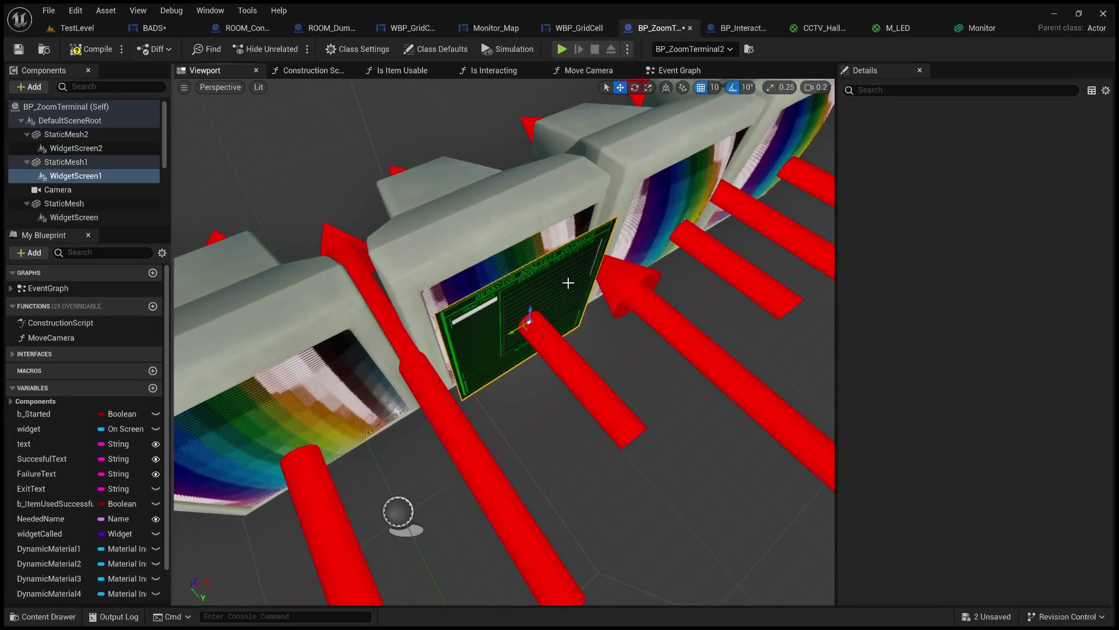
left_click(93, 218)
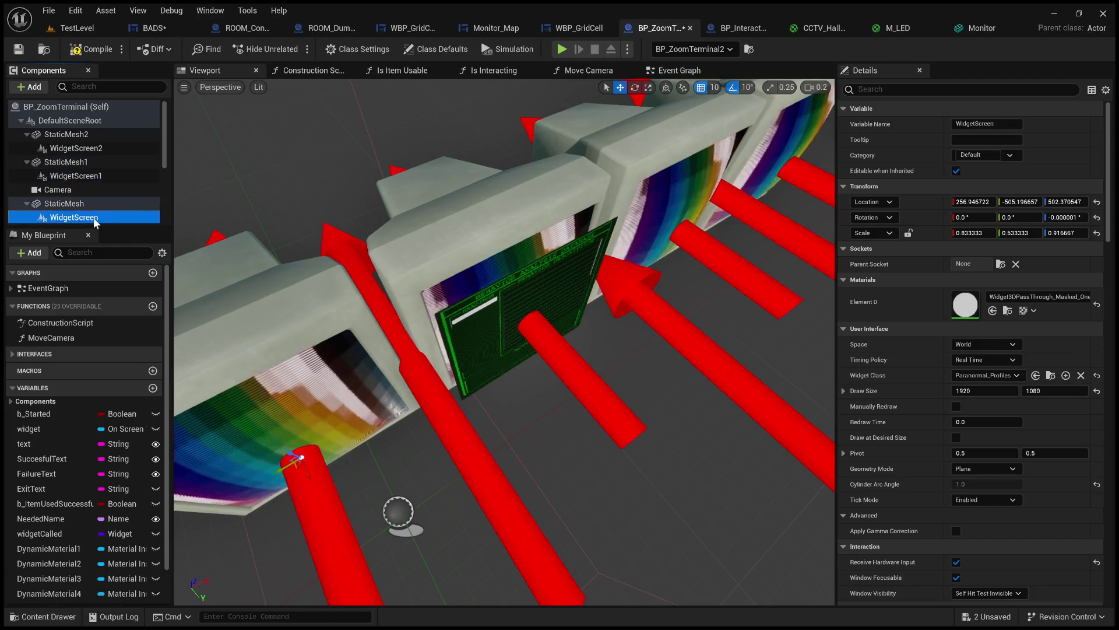
left_click(93, 176)
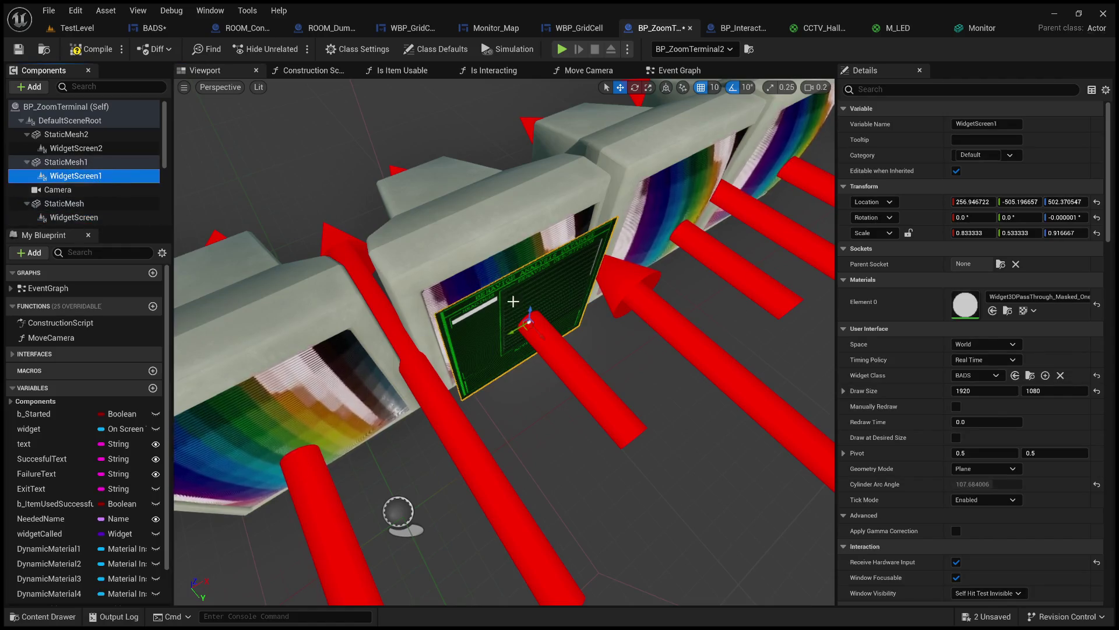
key("f")
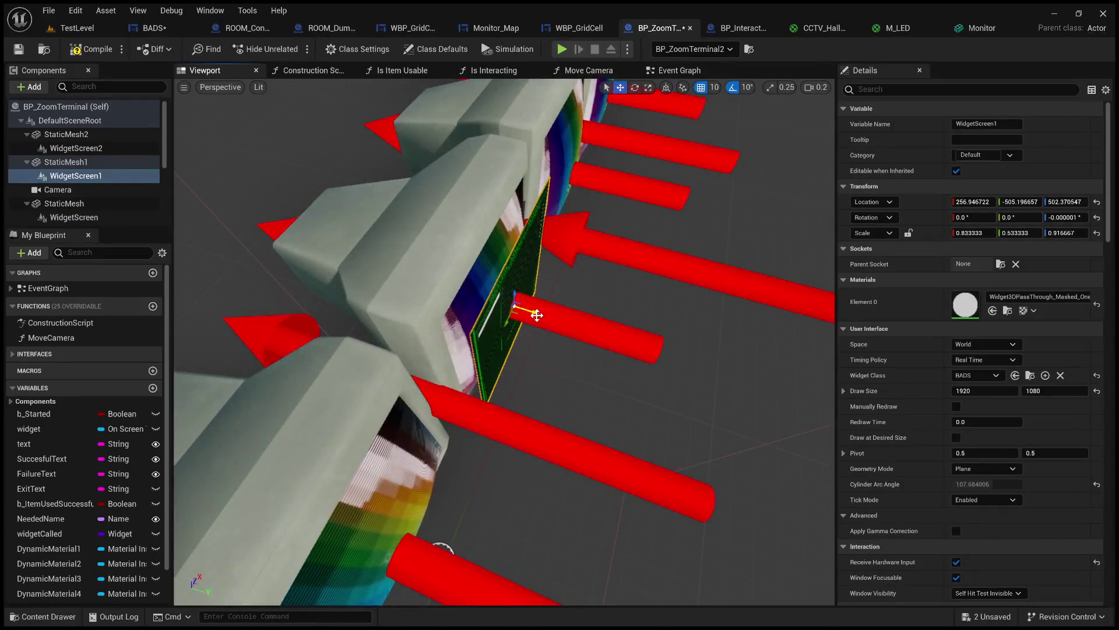
- Set the movement snap to 5, then 1, nudging WidgetScreen1 into the monitor and undoing misplaced moves
mouse_move(515, 307)
left_mouse_down()
mouse_move(505, 302)
mouse_move(515, 304)
left_mouse_up()
left_click_drag(531, 309, 512, 299)
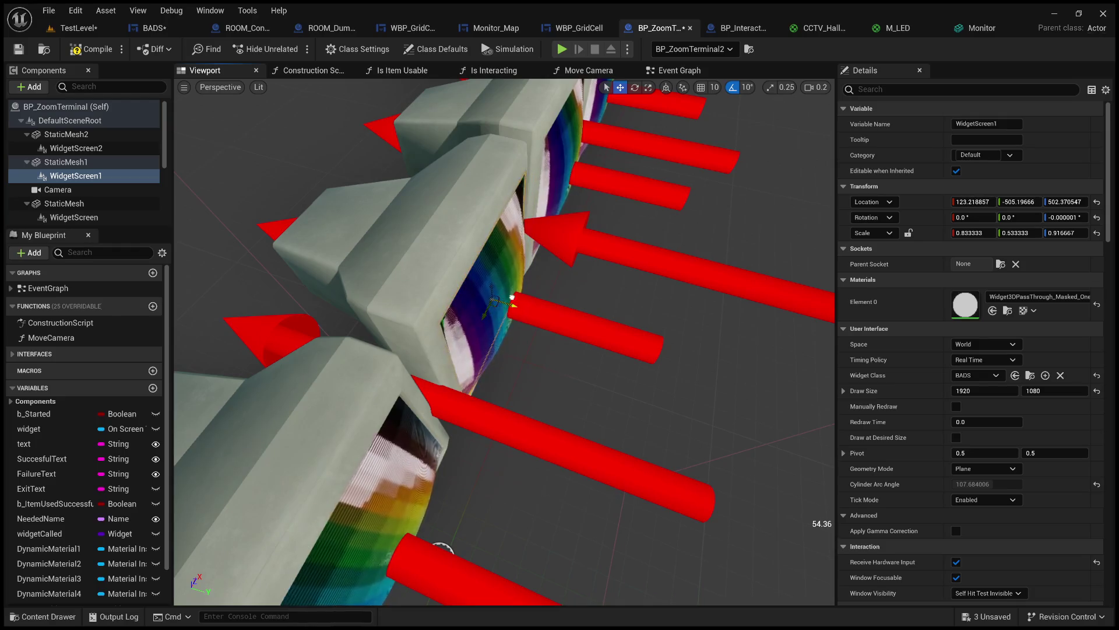
key("ctrl+z")
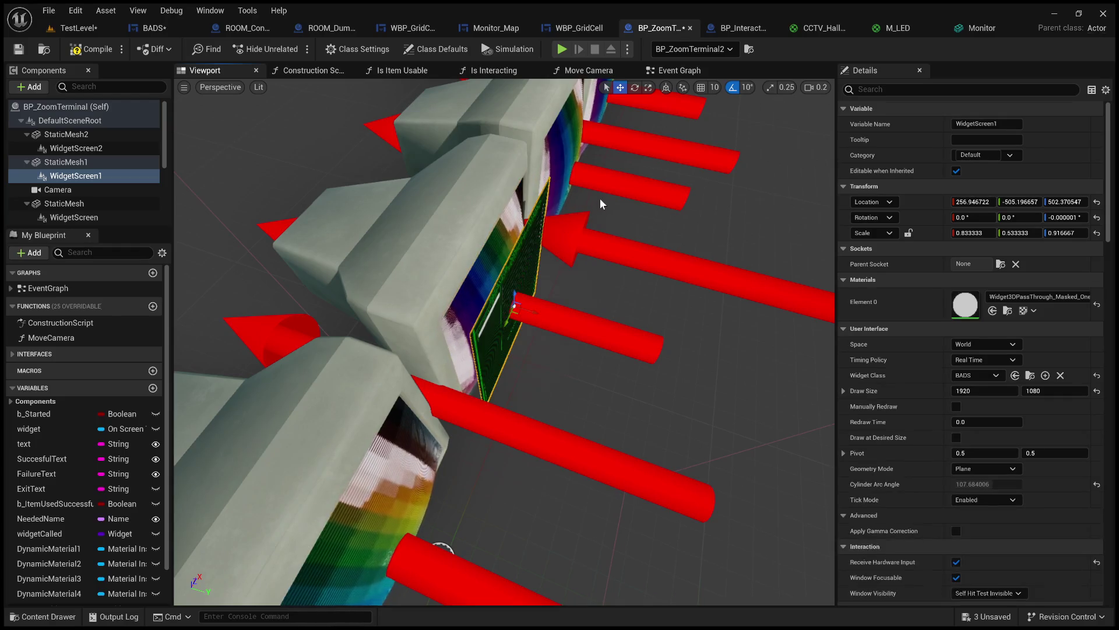
left_click(716, 89)
left_click(726, 126)
left_click_drag(531, 312, 503, 306)
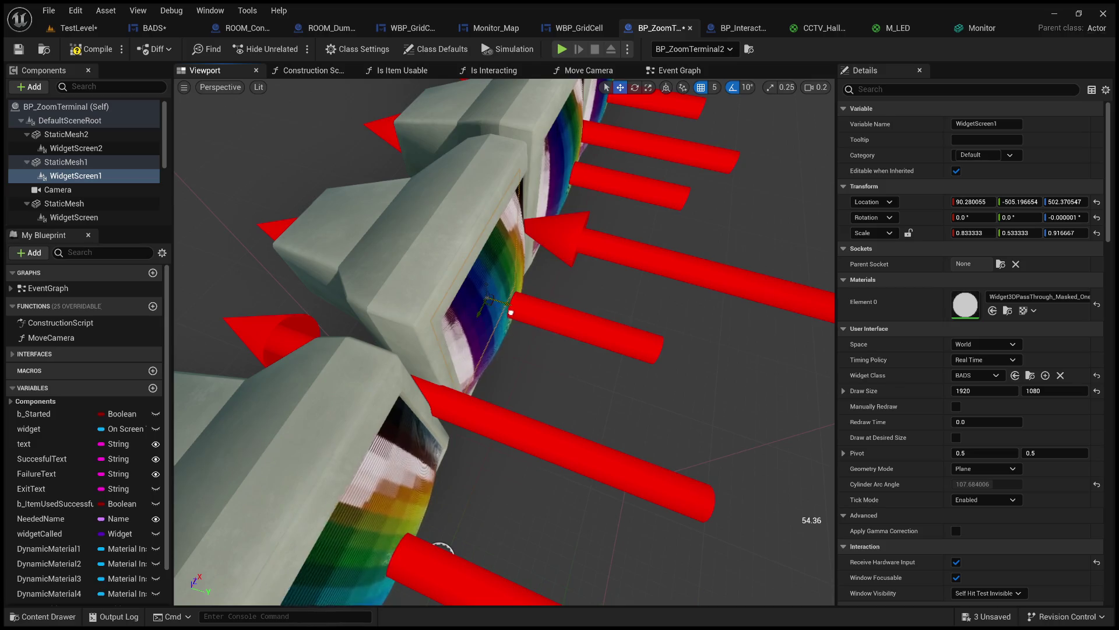
key("ctrl+z")
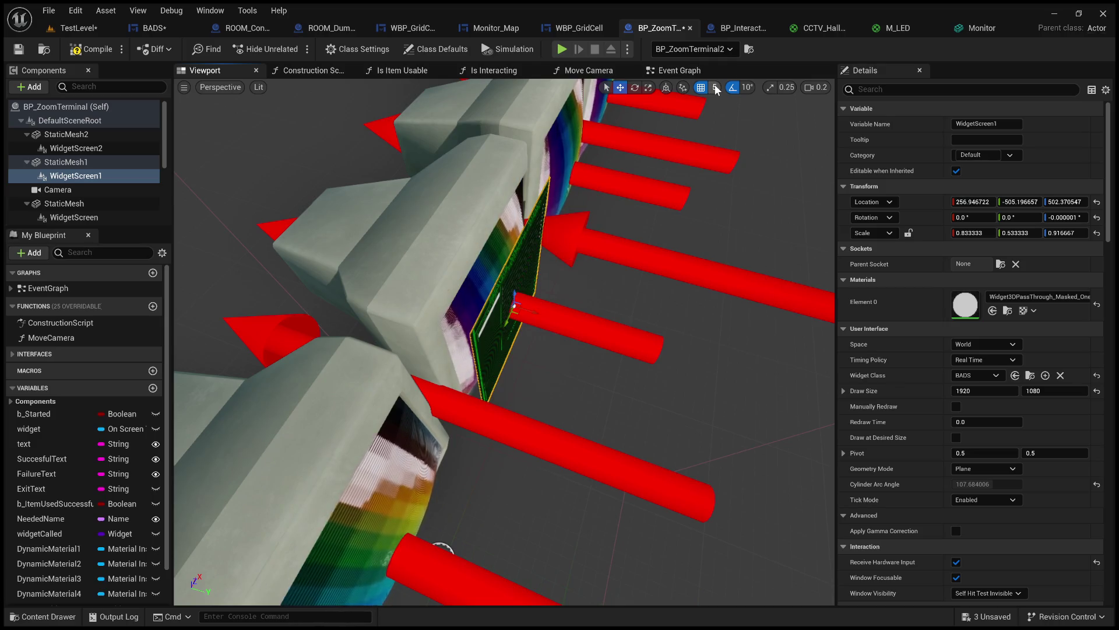
key("bracketleft")
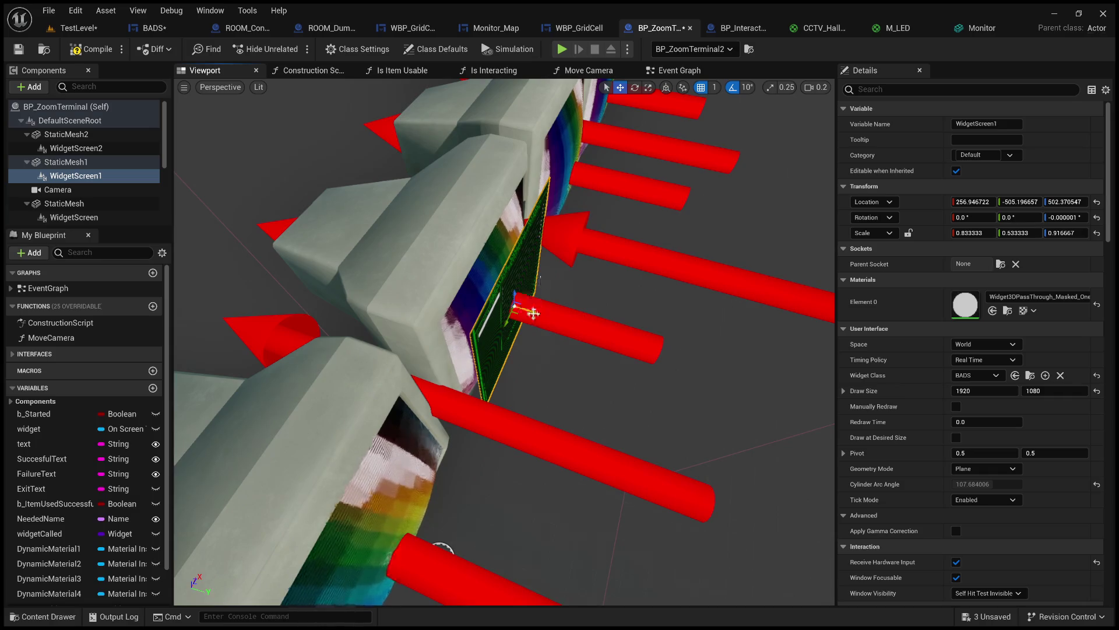
left_click_drag(532, 312, 513, 304)
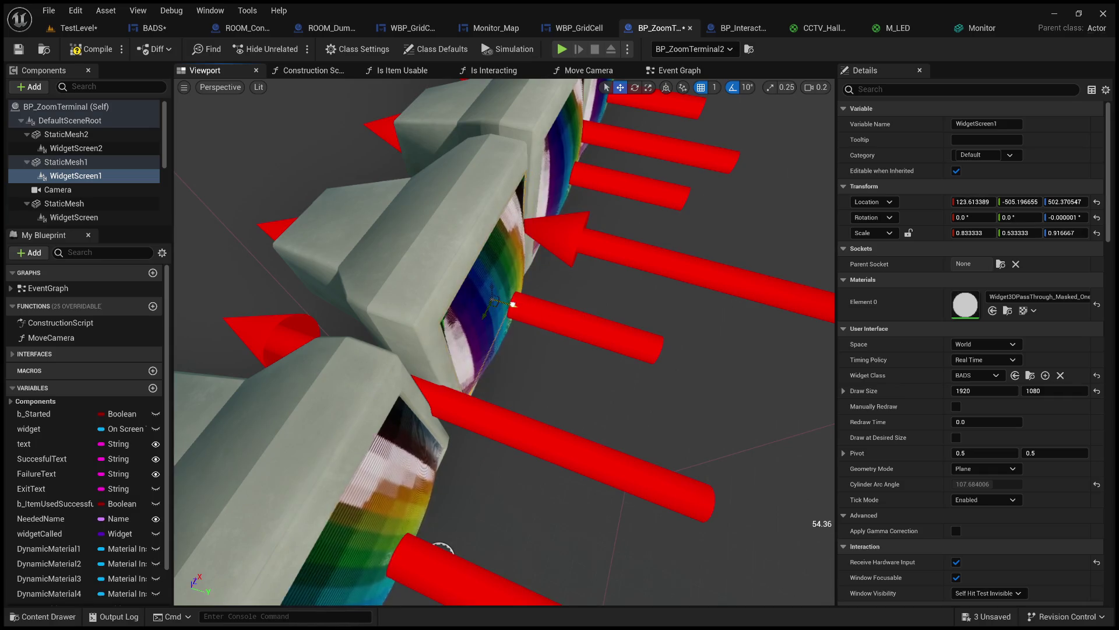
- From an angled side view, slide WidgetScreen1 into the monitor and pull back to see all monitors
mouse_move(559, 231)
left_mouse_down()
mouse_move(525, 262)
mouse_move(466, 268)
mouse_move(566, 236)
left_mouse_up()
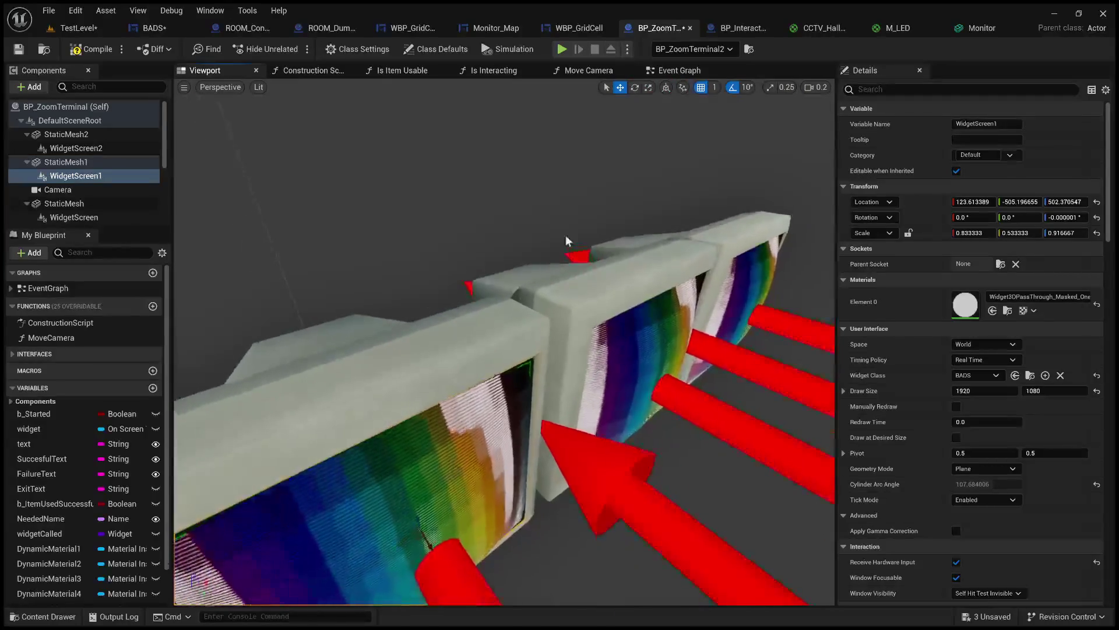
key("ctrl+z")
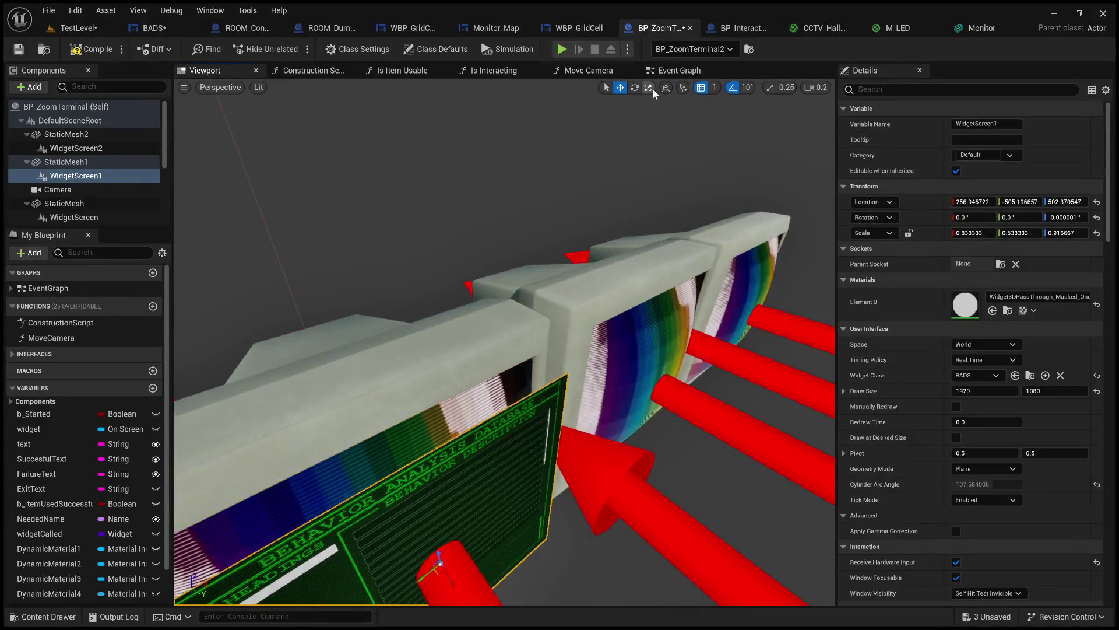
left_click_drag(645, 100, 572, 140)
left_click_drag(527, 401, 525, 411)
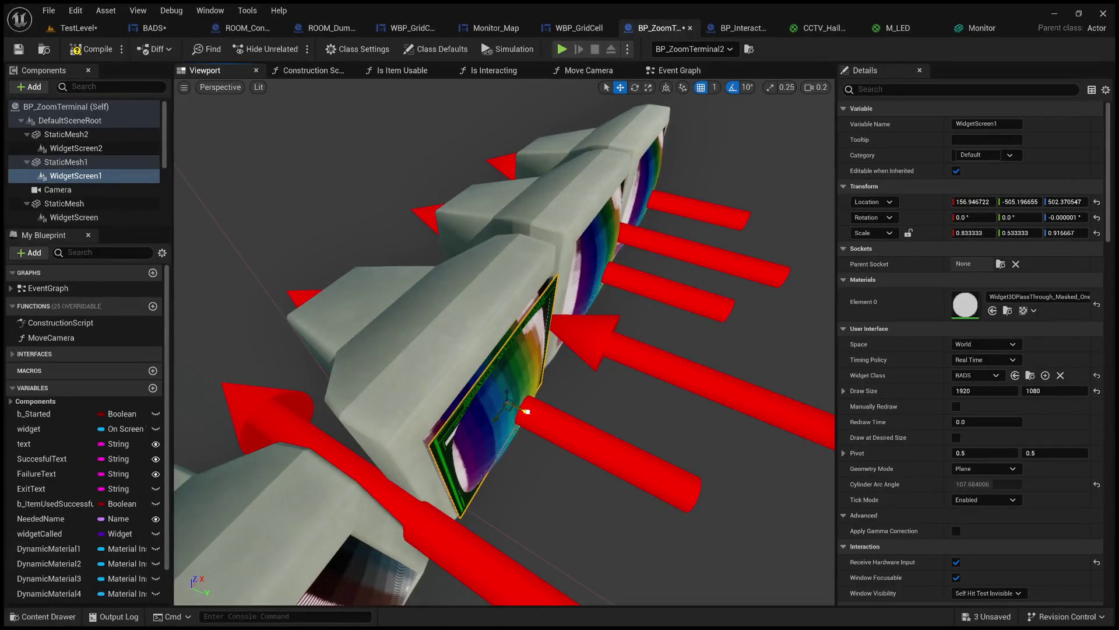
left_click_drag(526, 412, 429, 516)
- Filter WidgetScreen2's properties by 'op' and restore WidgetScreen's fully opaque white tint
left_click(82, 148)
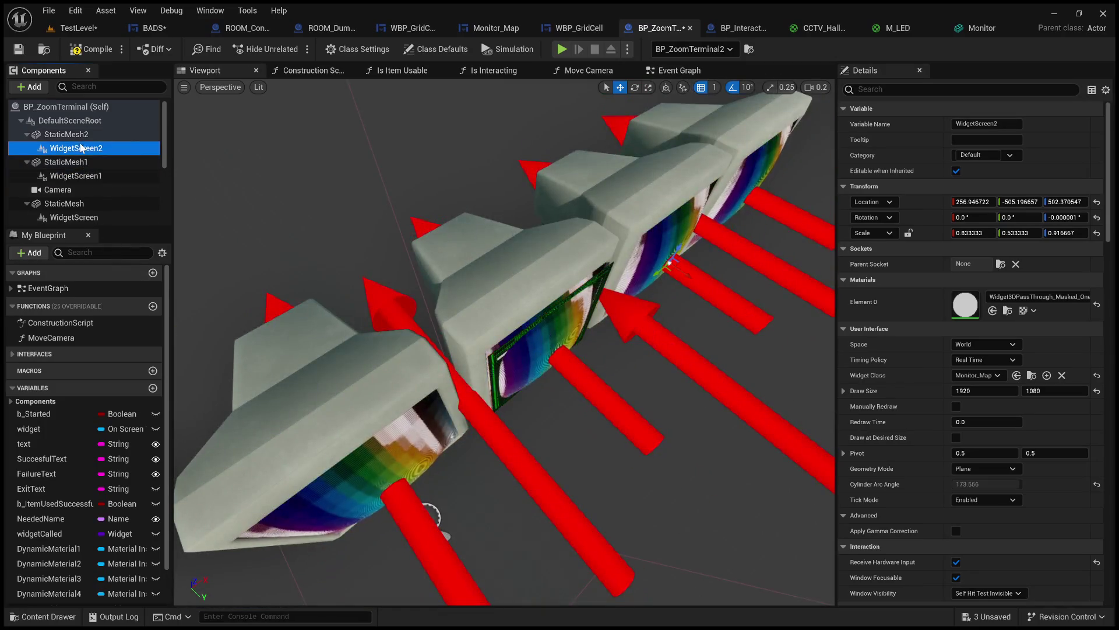
left_click(952, 91)
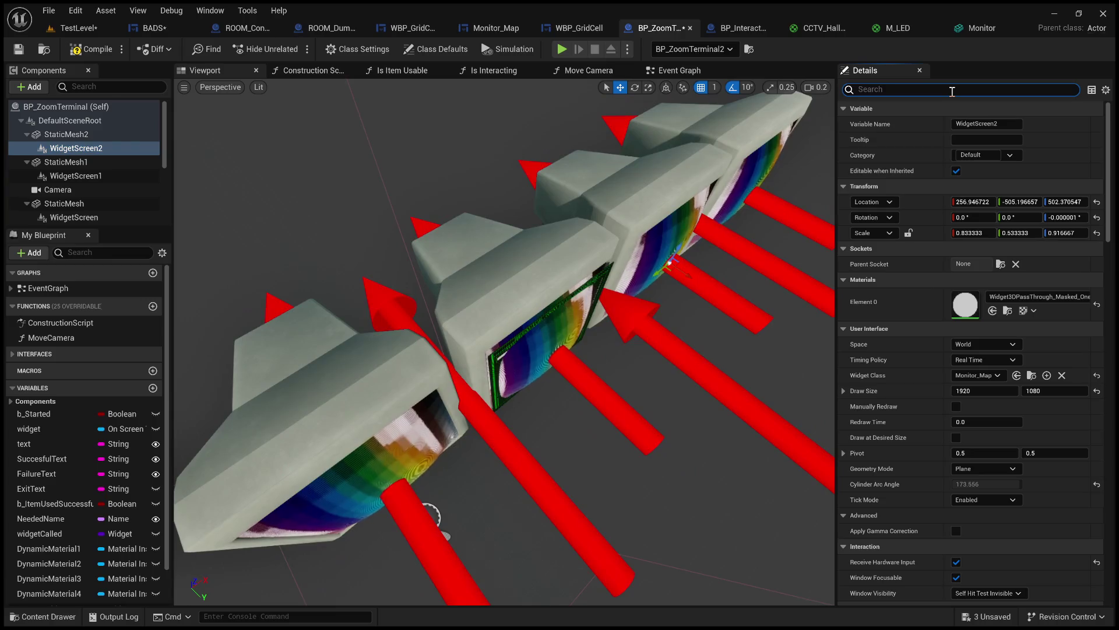
type("op")
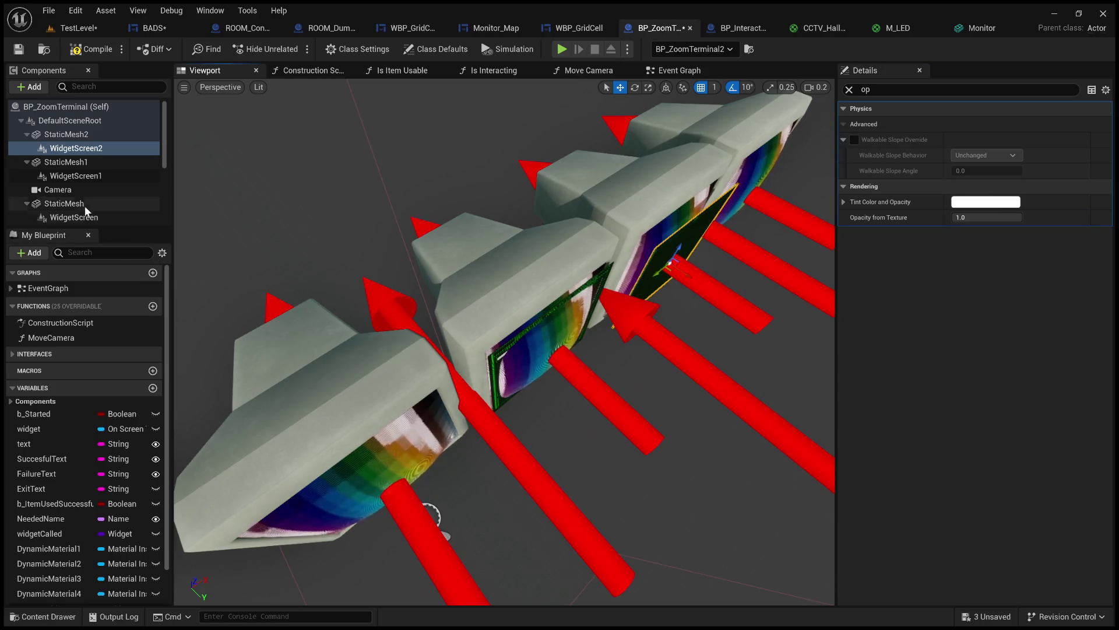
left_click(79, 177)
scroll(79, 187, "down", 2)
left_click(79, 181)
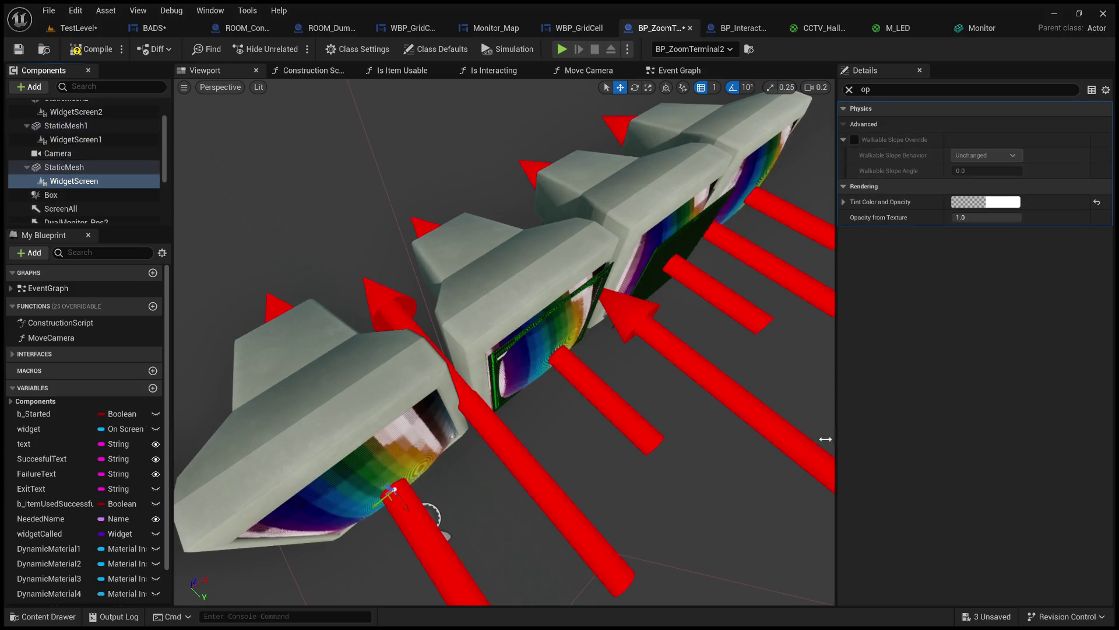
key("ctrl+z")
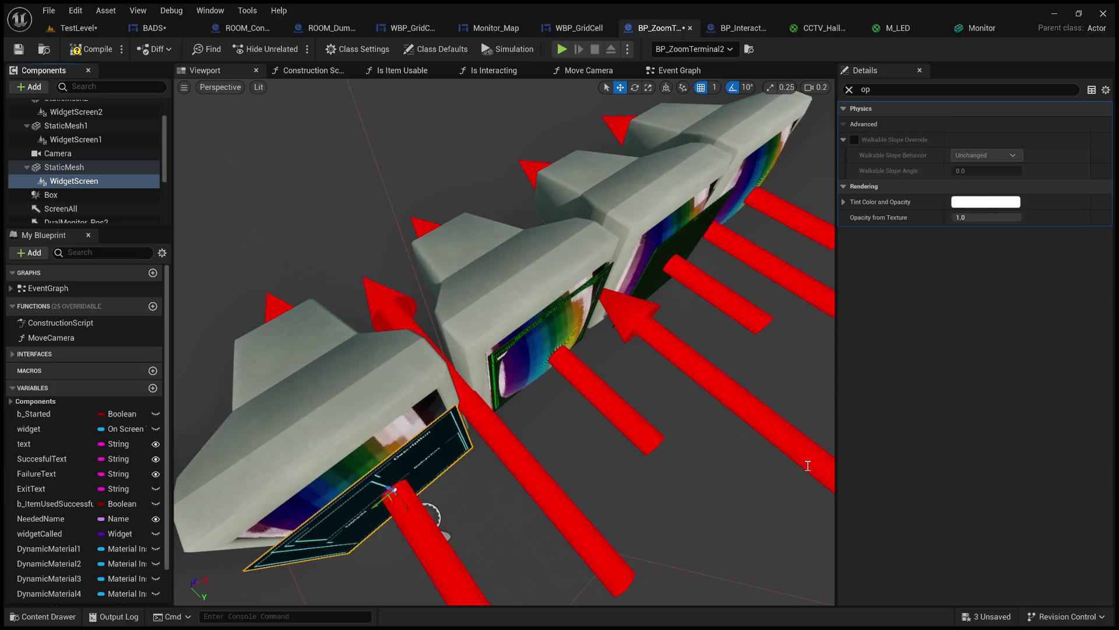
- Select WidgetScreen3, give it an opaque white tint with opacity from texture 1.0, and view the row
scroll(78, 168, "down", 3)
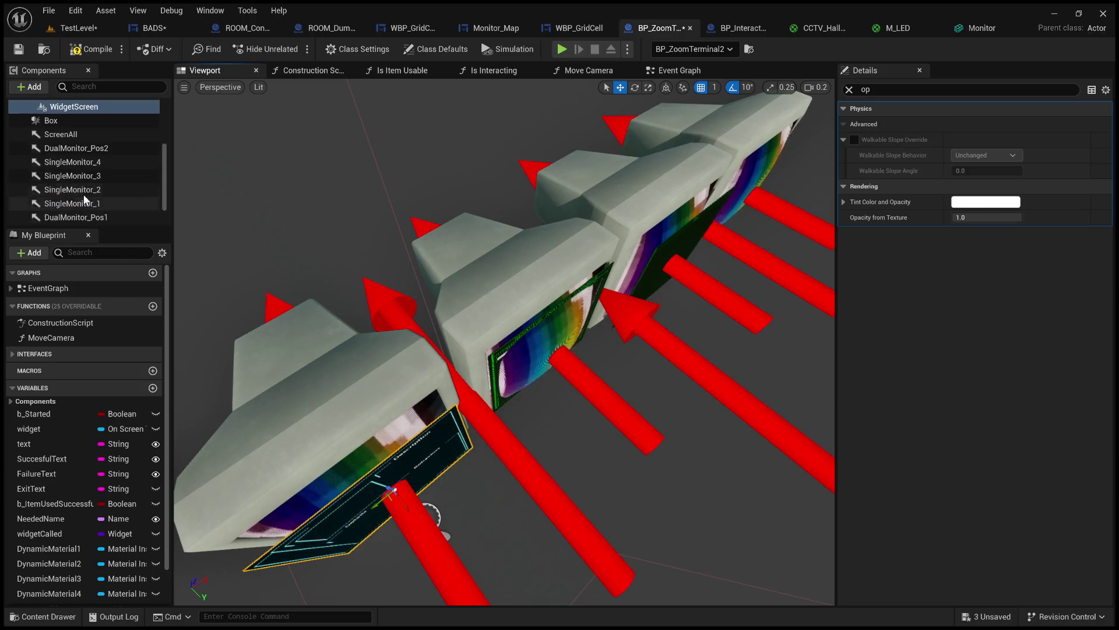
scroll(78, 173, "down", 2)
left_click(85, 215)
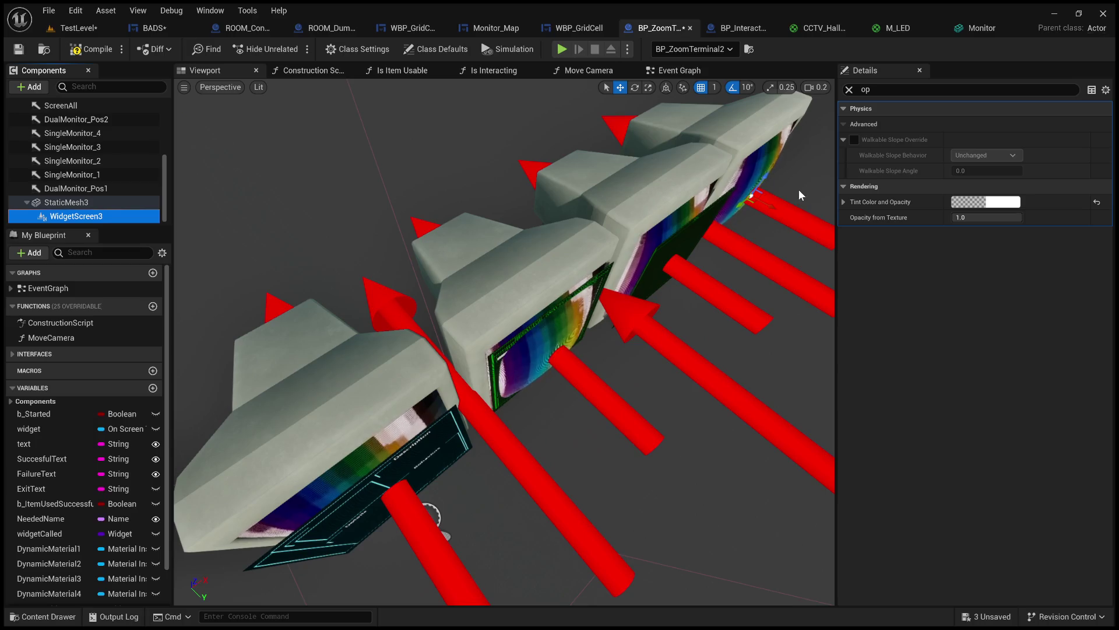
left_click(981, 205)
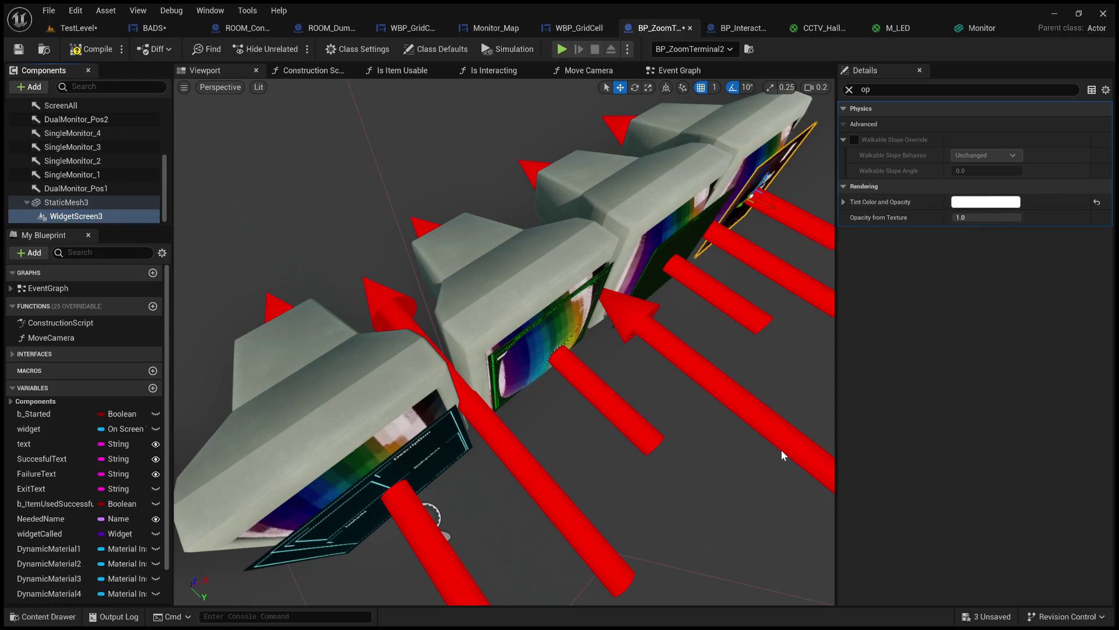
mouse_move(733, 414)
left_mouse_down()
mouse_move(734, 443)
mouse_move(733, 396)
mouse_move(732, 417)
left_mouse_up()
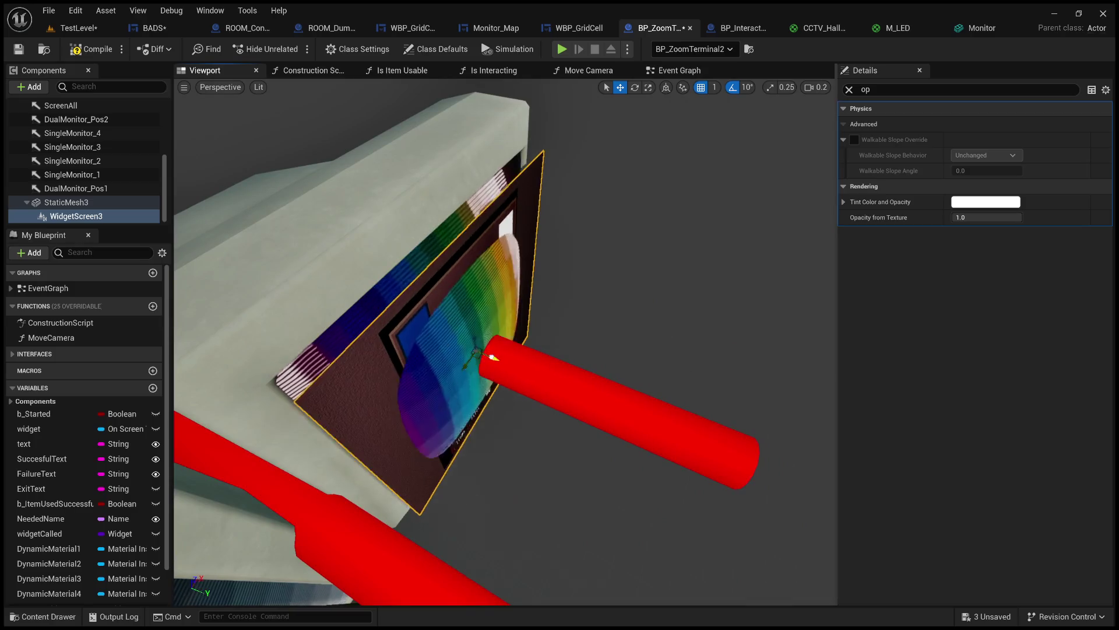
mouse_move(732, 418)
left_mouse_down()
mouse_move(733, 466)
mouse_move(700, 461)
left_mouse_up()
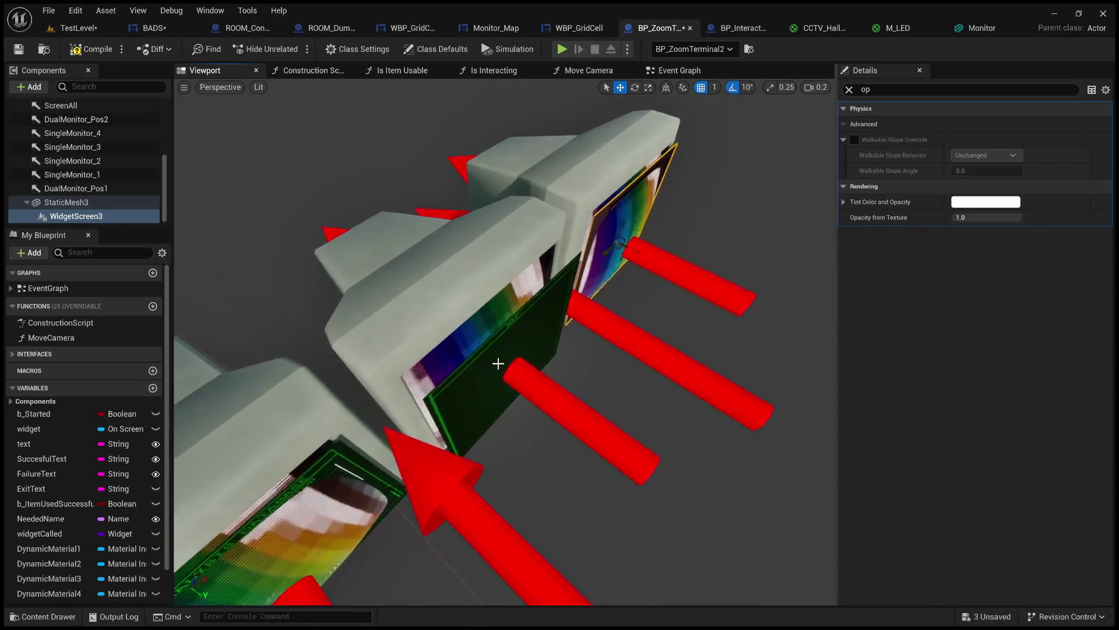
- Push the middle monitor's green widget screen back into its casing
left_click(520, 386)
left_click_drag(531, 380, 515, 370)
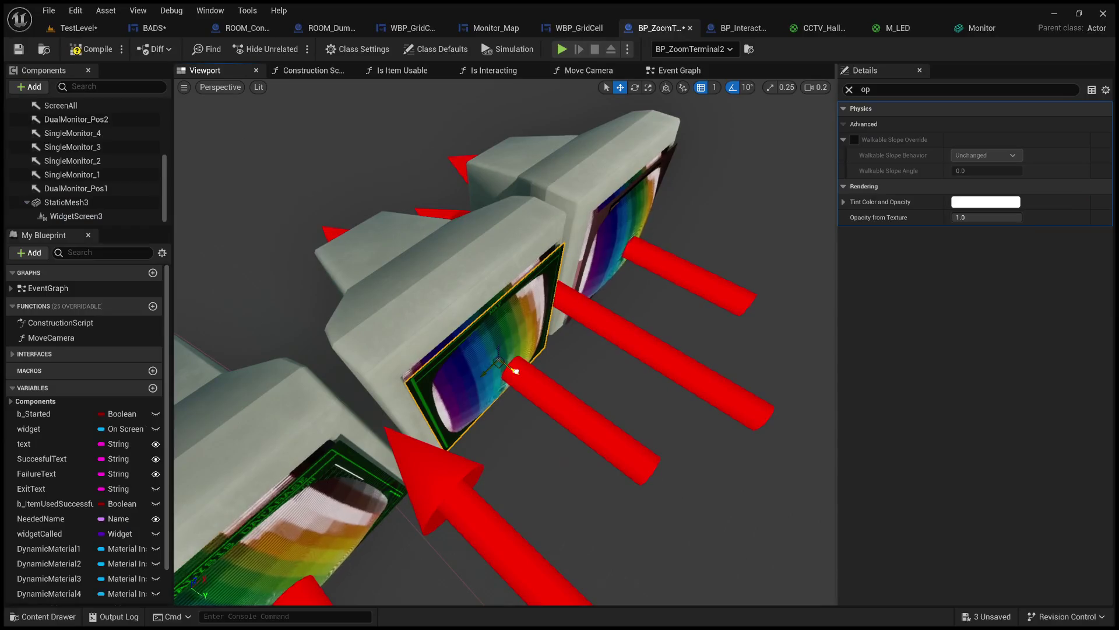
key("f")
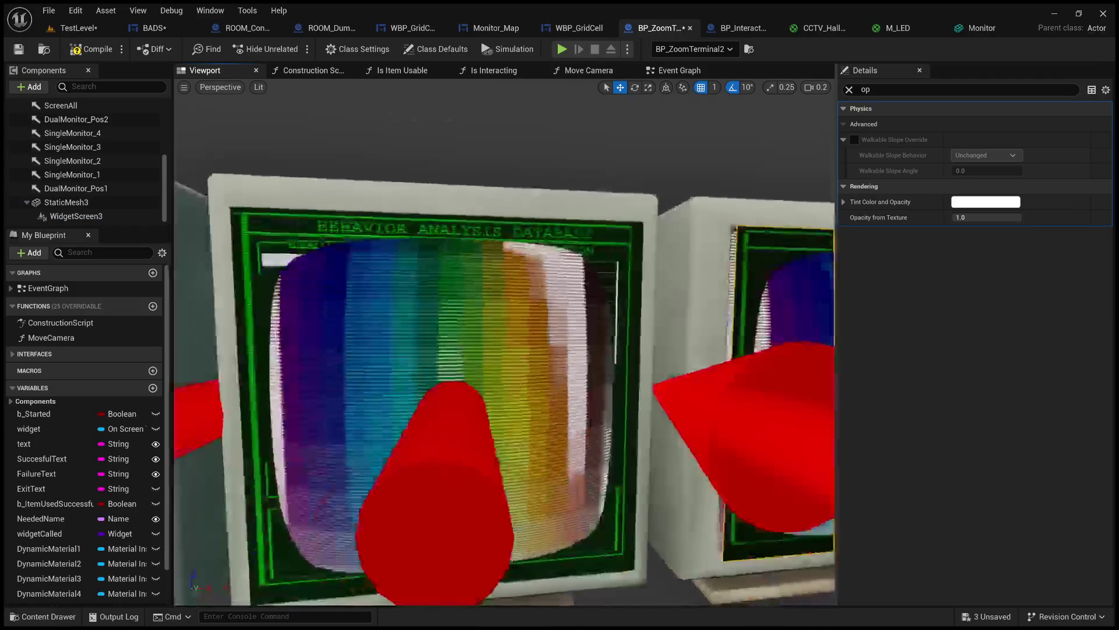
- Slide the left monitor's Description screen back flush inside its casing
key("a")
key("a")
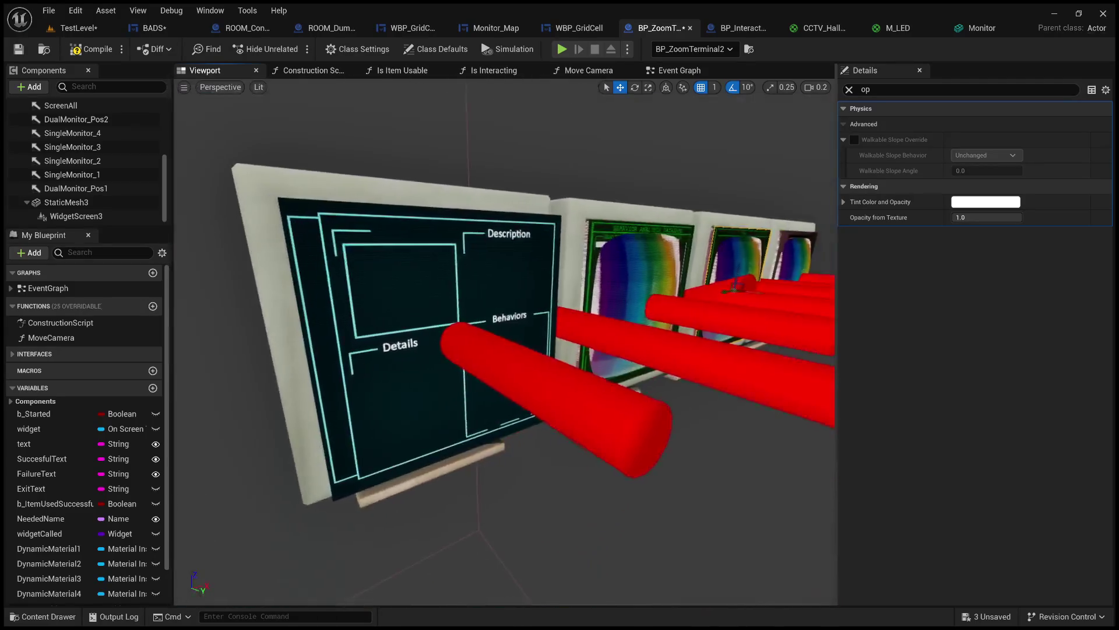
key("a")
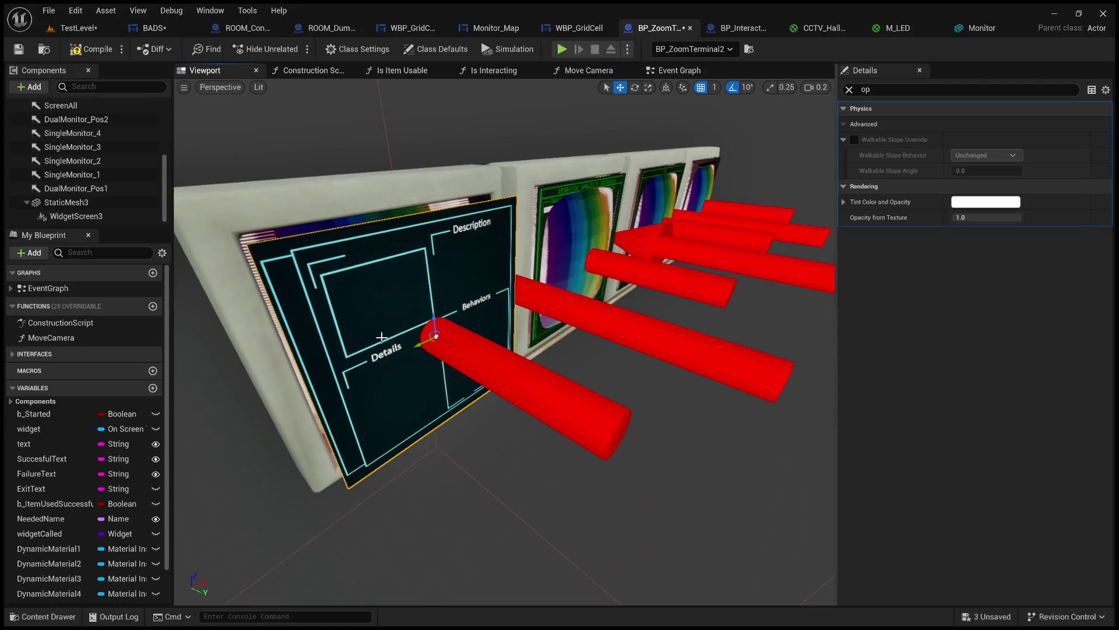
key("a")
key("a")
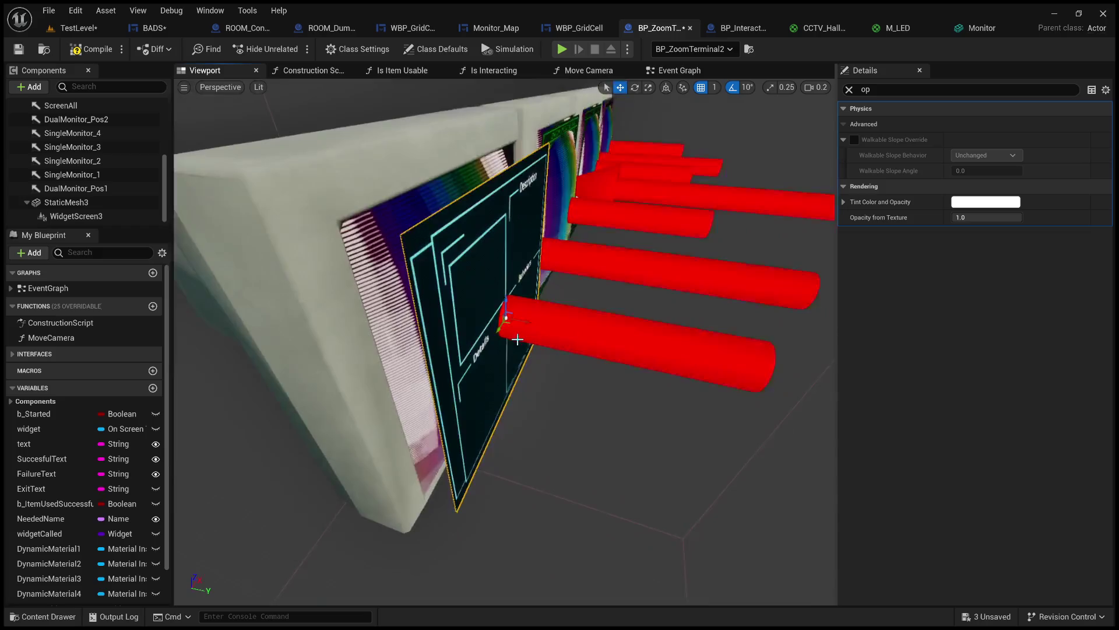
left_click_drag(528, 324, 509, 320)
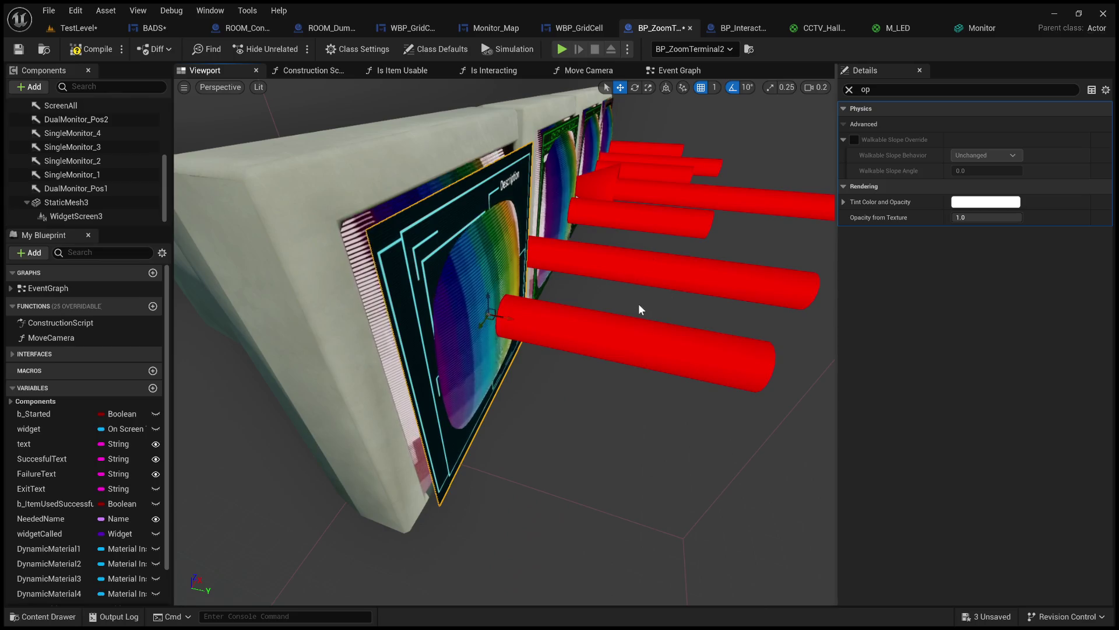
mouse_move(583, 349)
left_mouse_down()
mouse_move(728, 349)
mouse_move(654, 341)
left_mouse_up()
left_click(507, 233)
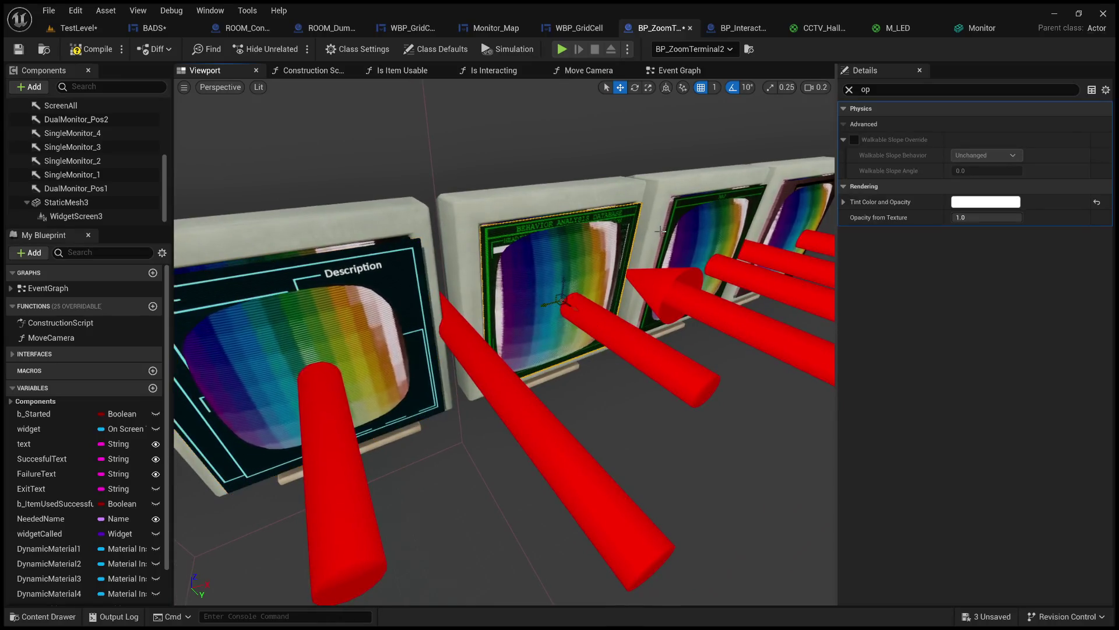
- Fly around the Description and Behavior Analysis Database monitors to check screen alignment
left_click(408, 254, "ctrl")
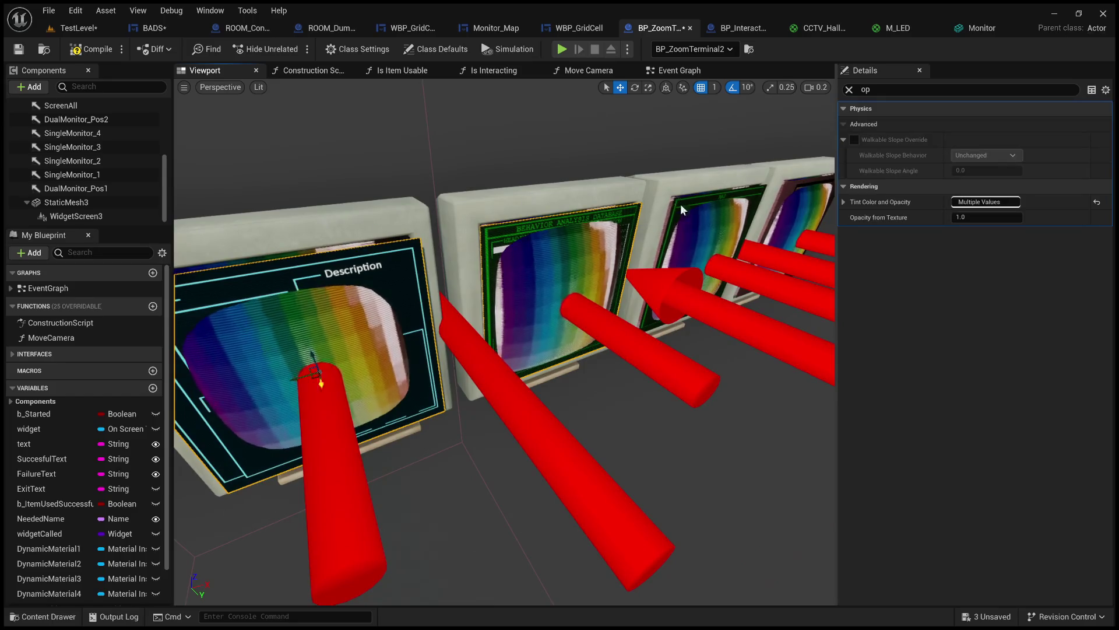
left_click_drag(402, 583, 443, 560)
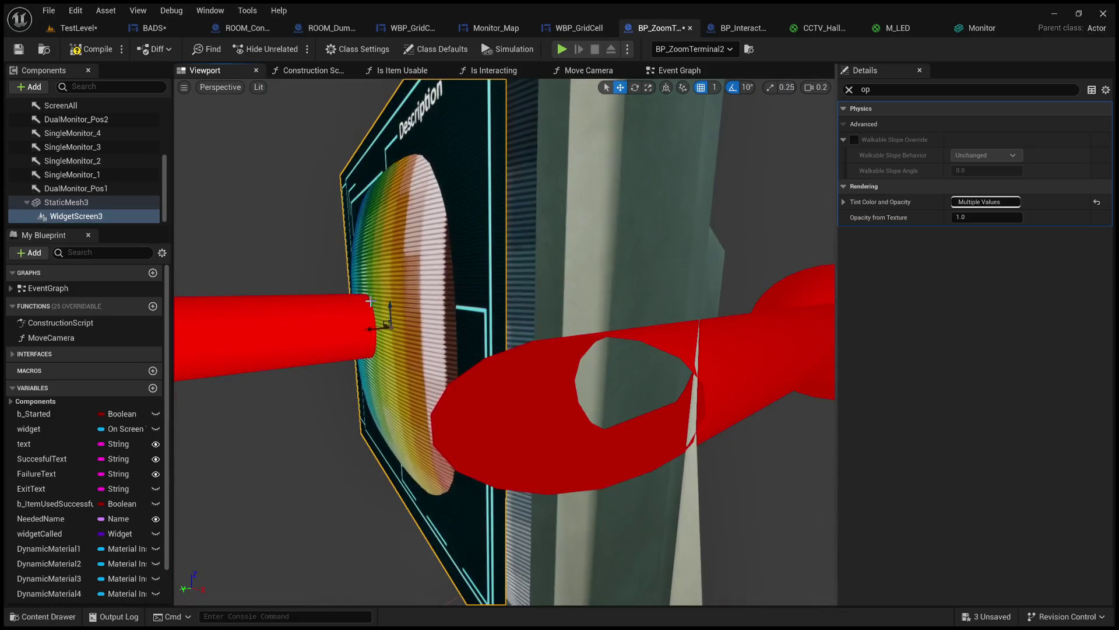
left_click_drag(396, 254, 396, 286)
left_click_drag(464, 554, 465, 554)
left_click_drag(396, 452, 397, 452)
left_click_drag(381, 208, 618, 303)
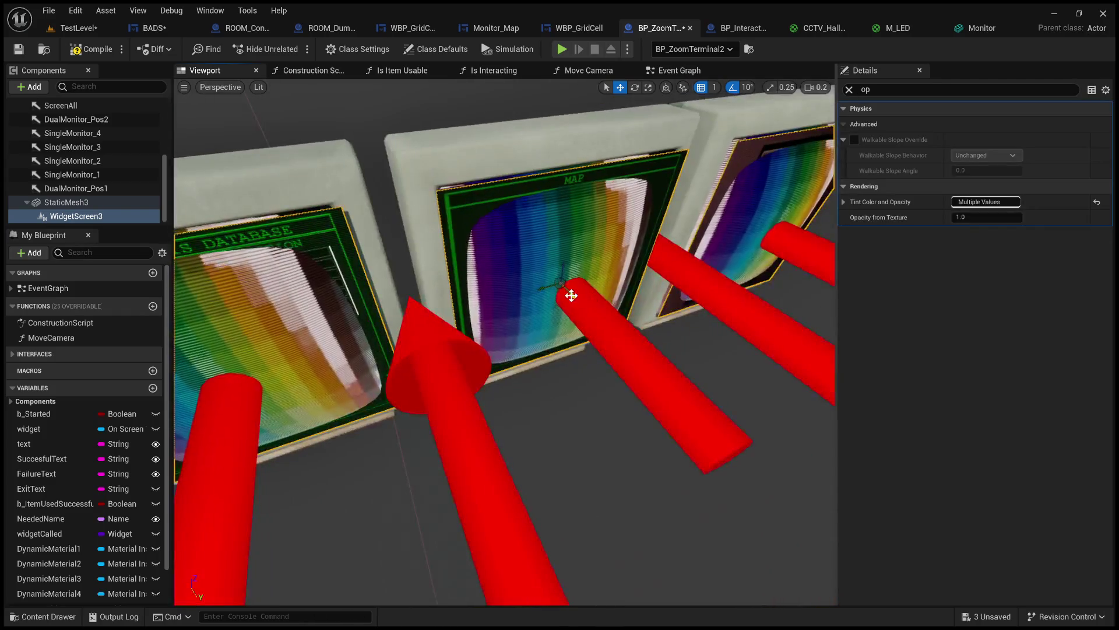
- Nudge the middle and right widget screens slightly right and down to line them up
left_click(552, 275)
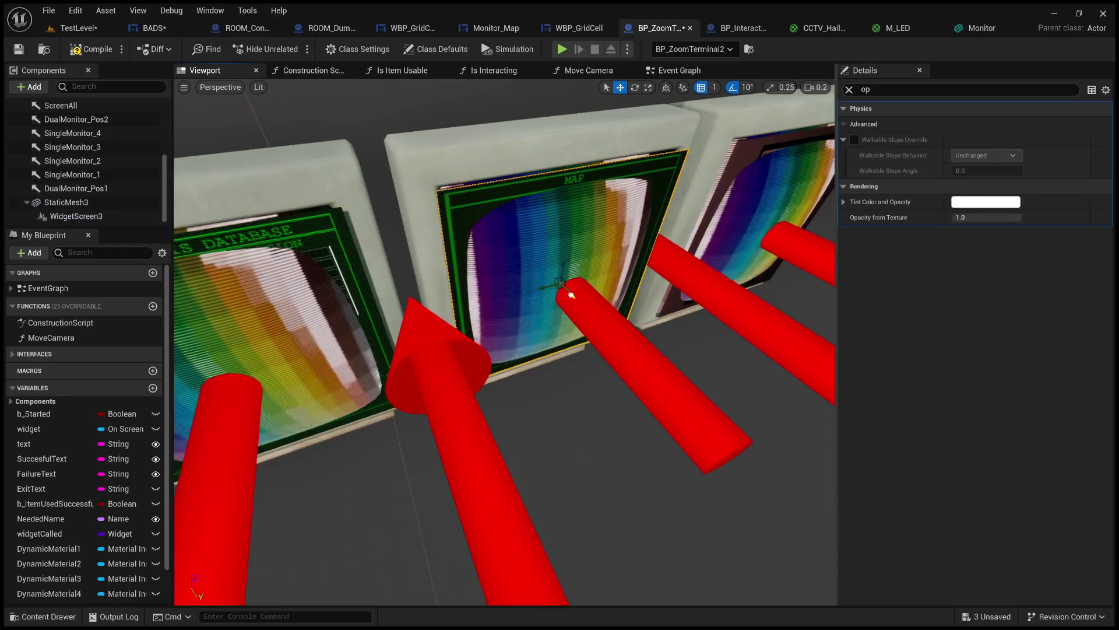
left_click_drag(570, 295, 574, 298)
left_click(762, 200)
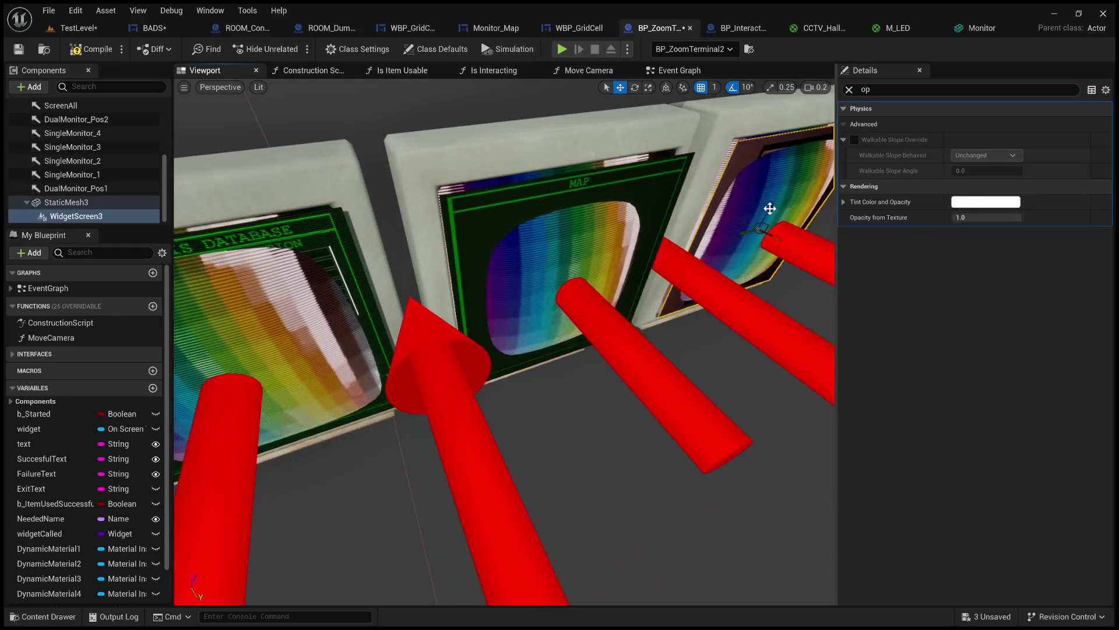
left_click_drag(774, 240, 484, 293)
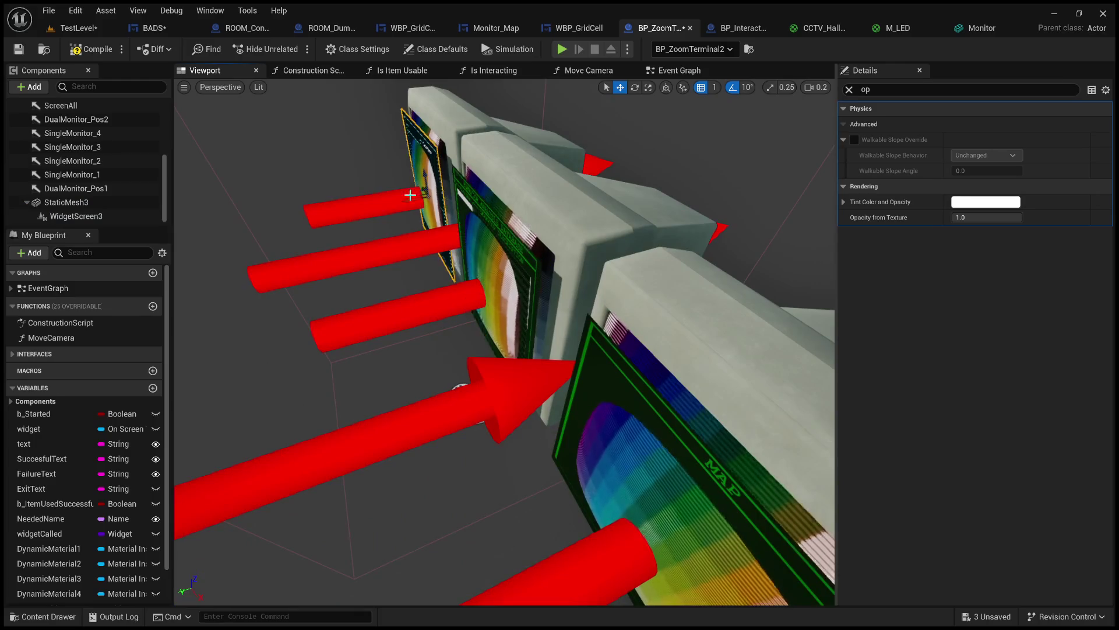
left_click(434, 159)
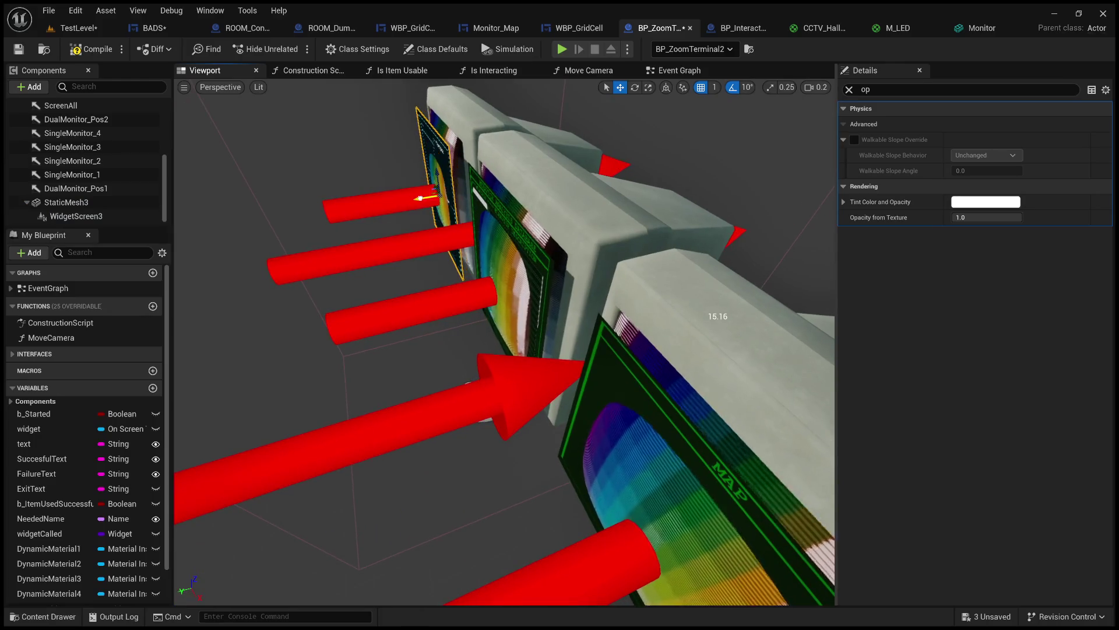
mouse_move(419, 197)
left_mouse_down()
mouse_move(327, 209)
mouse_move(618, 210)
left_mouse_up()
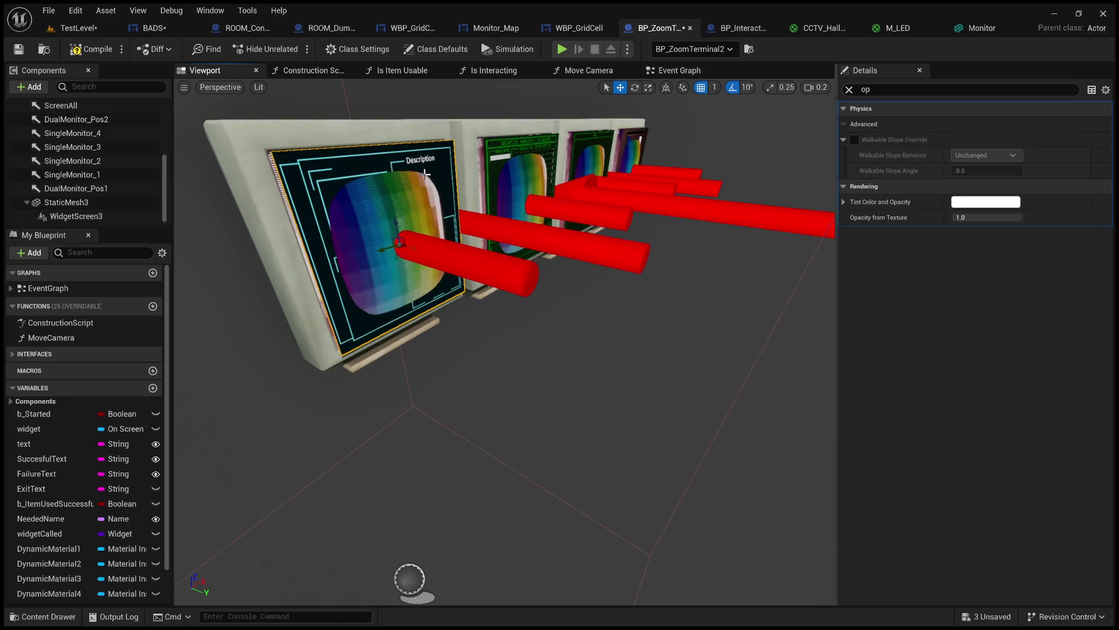
left_click(849, 90)
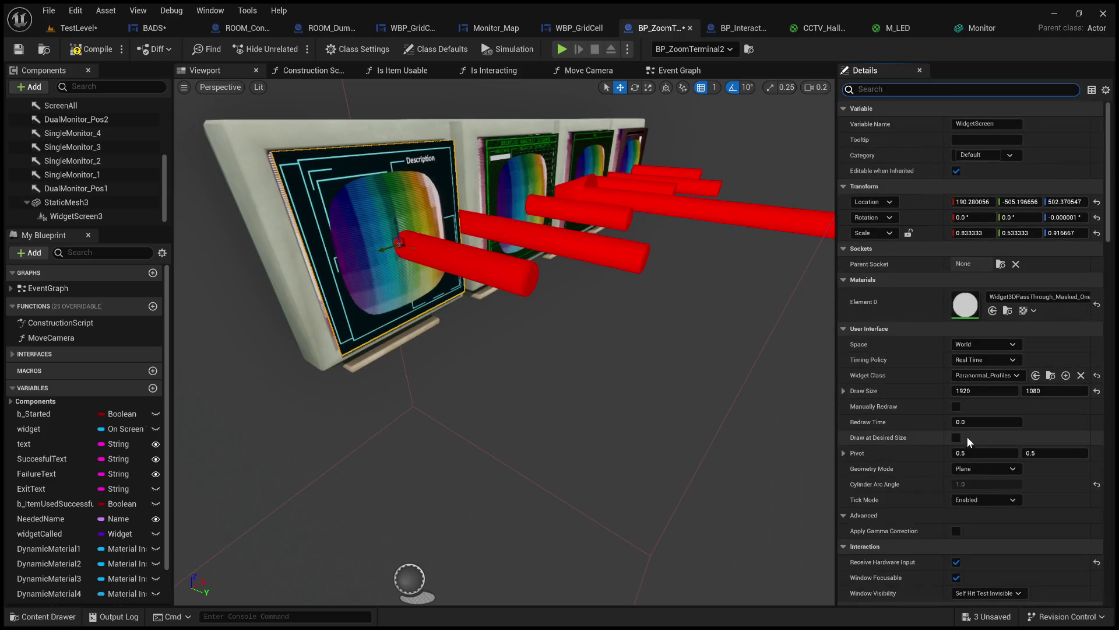
- Try Cylinder screen geometry on the widget screen, then revert it to Plane
left_click(995, 474)
left_click(990, 485)
left_click(990, 485)
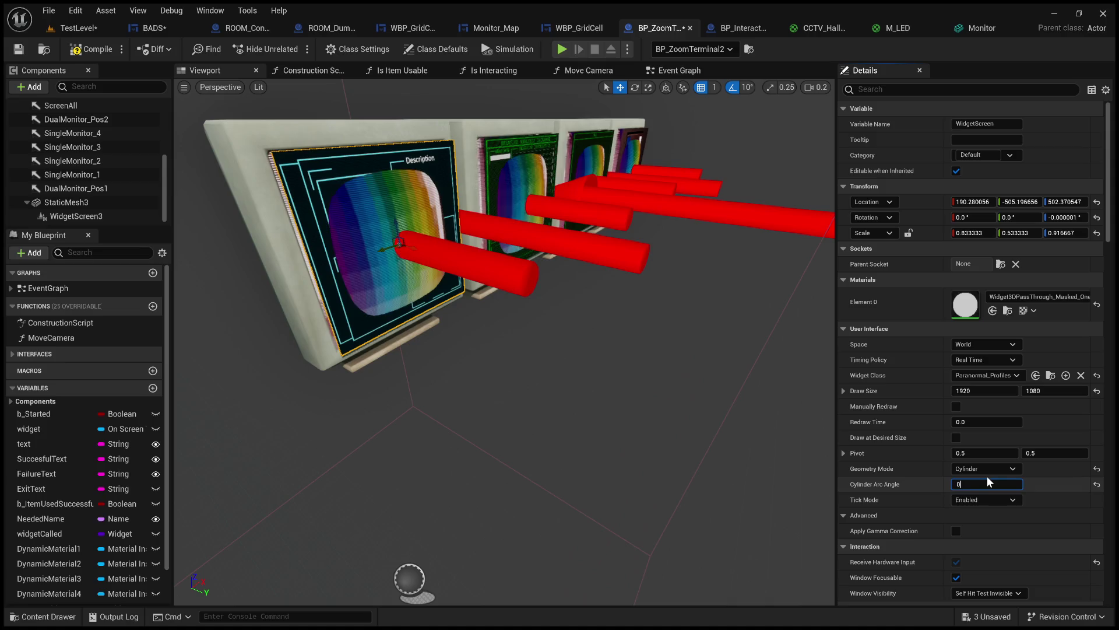
left_click(991, 468)
left_click(982, 481)
- Select the left, second and right monitors' widget screens, excluding the monitor mesh
mouse_move(742, 370)
left_mouse_down()
mouse_move(682, 327)
mouse_move(602, 228)
left_mouse_up()
left_click(463, 260)
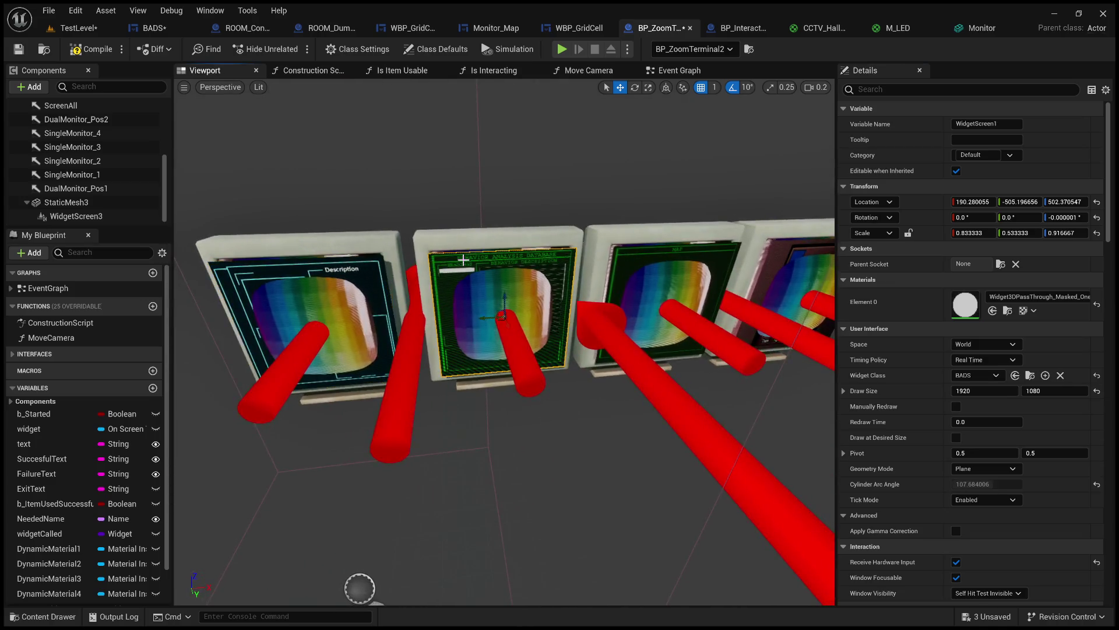
left_click(367, 266)
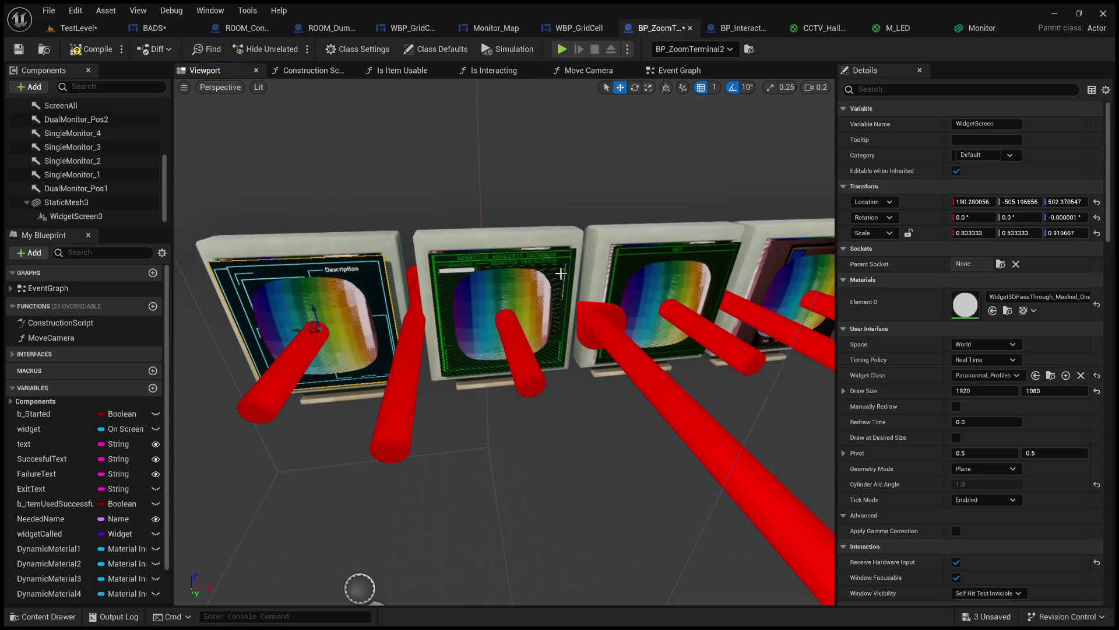
left_click(460, 264, "ctrl")
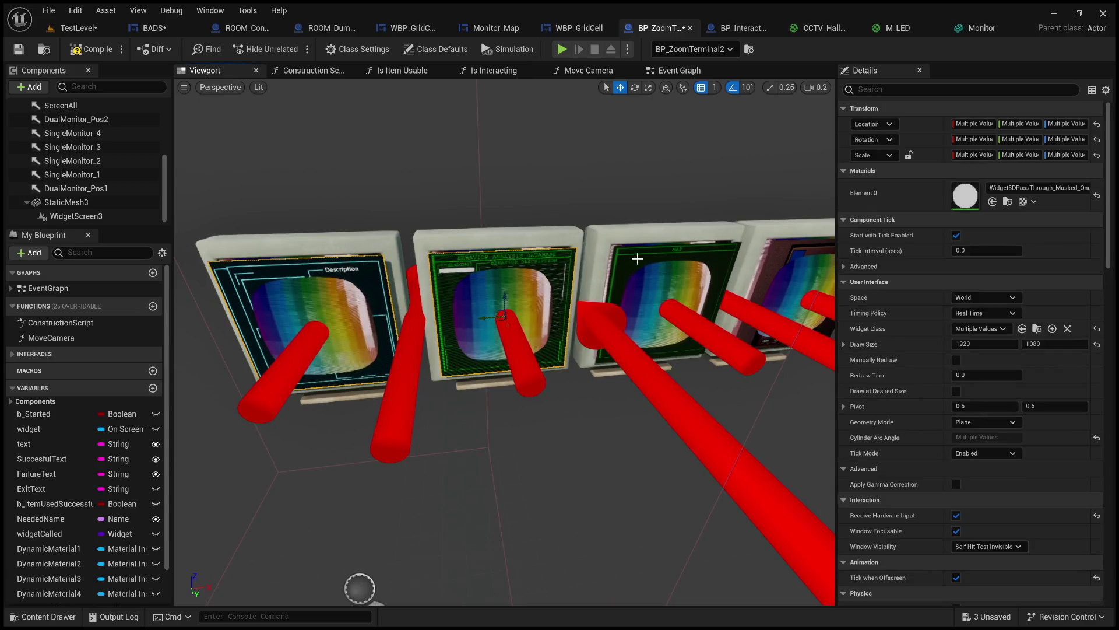
left_click(788, 267, "ctrl")
left_click(781, 257, "ctrl")
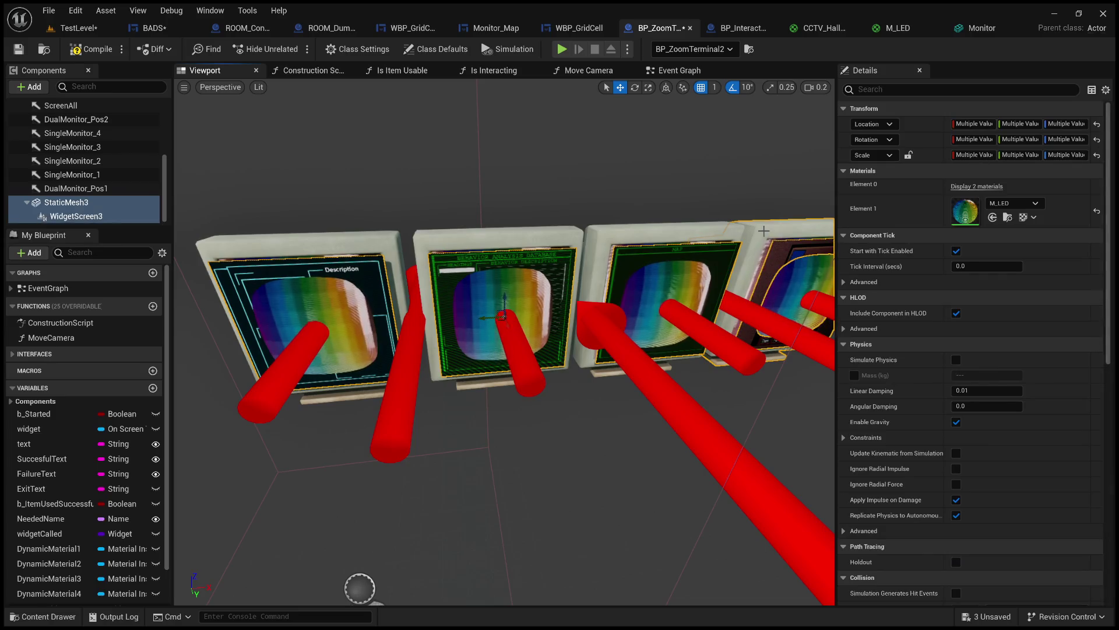
left_click(781, 254, "ctrl")
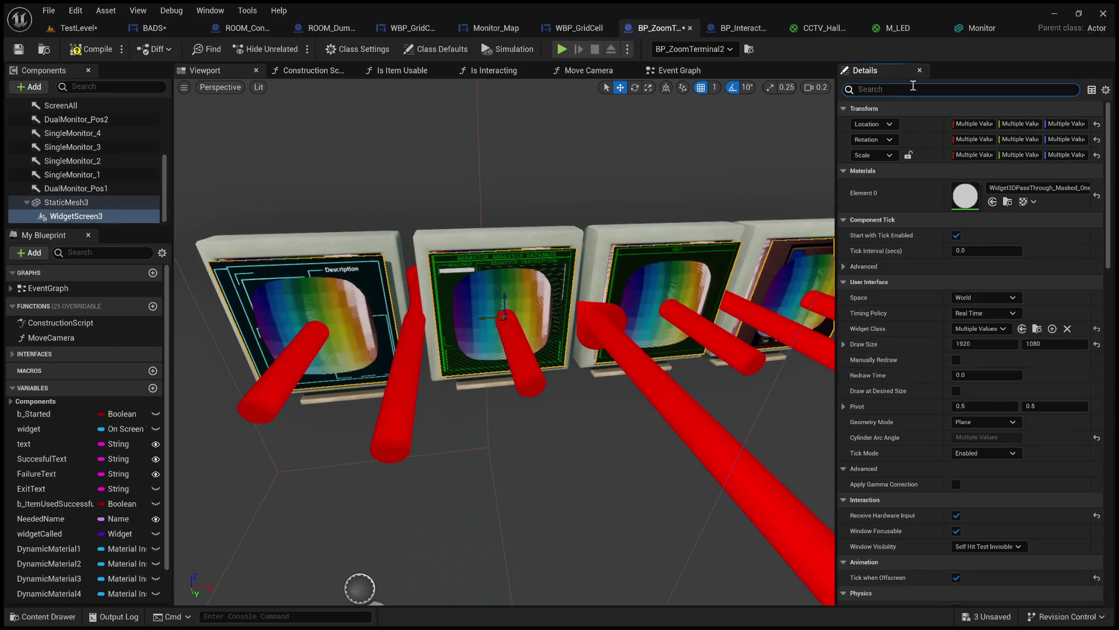
- Lower the selected screens' tint opacity alpha so they turn transparent, and return to TestLevel
type("opa")
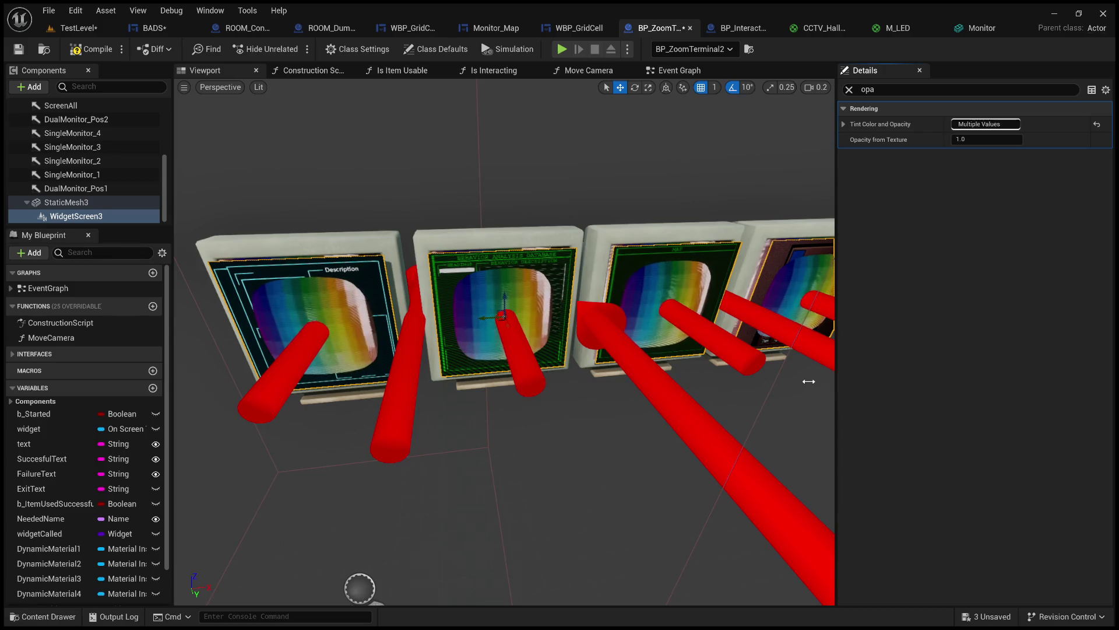
left_click_drag(809, 381, 807, 380)
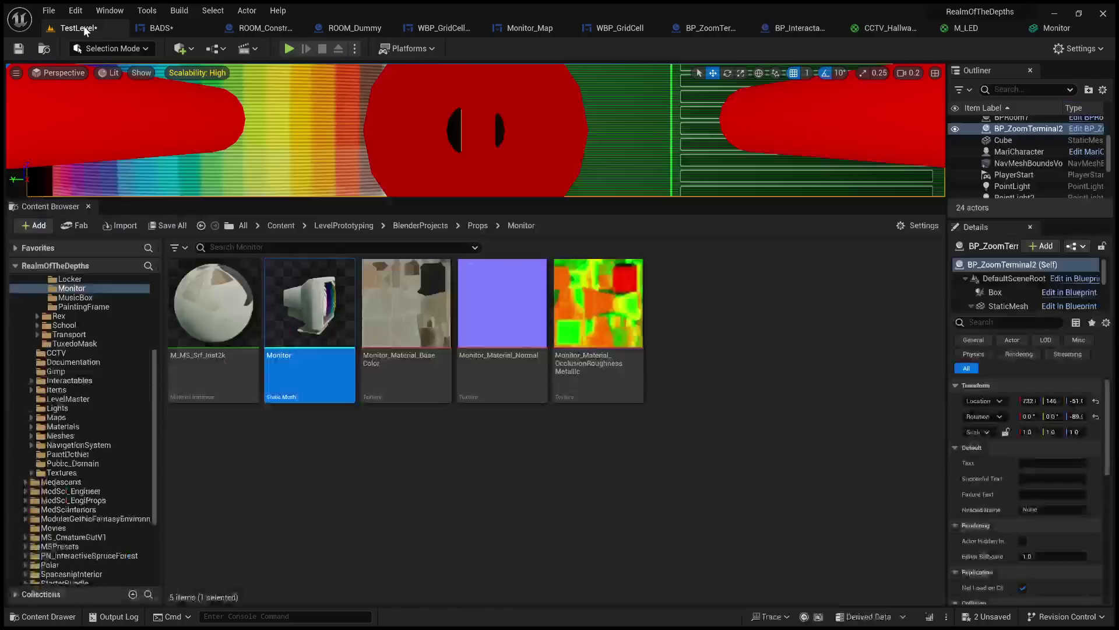
left_click(83, 27)
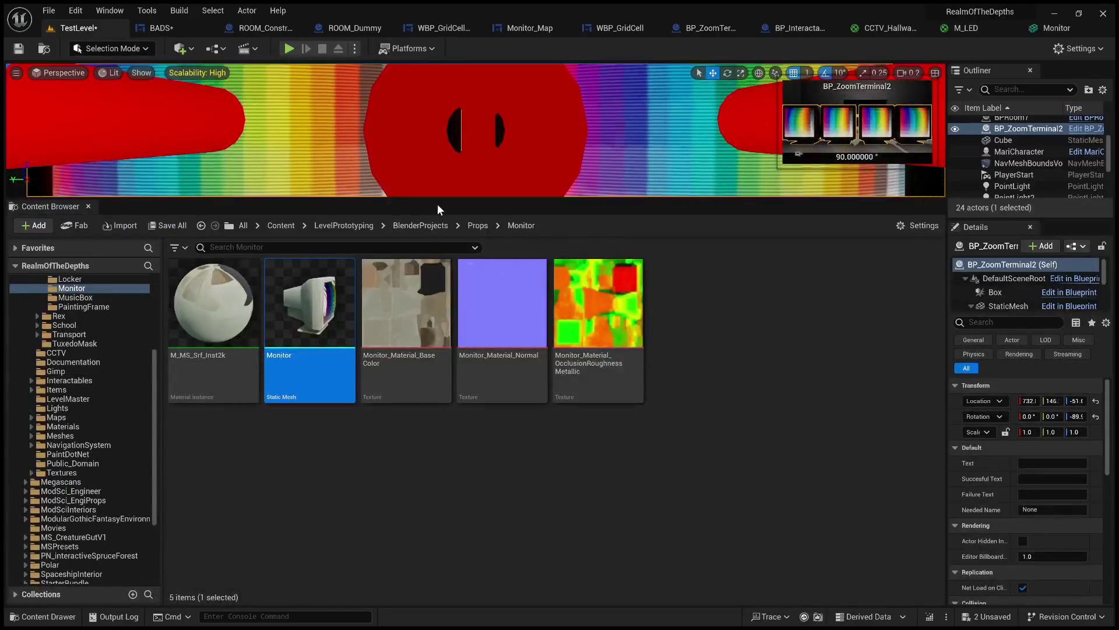
- Play TestLevel, zoom onto the green database monitor, click list entries, then stop
left_click_drag(438, 200, 437, 517)
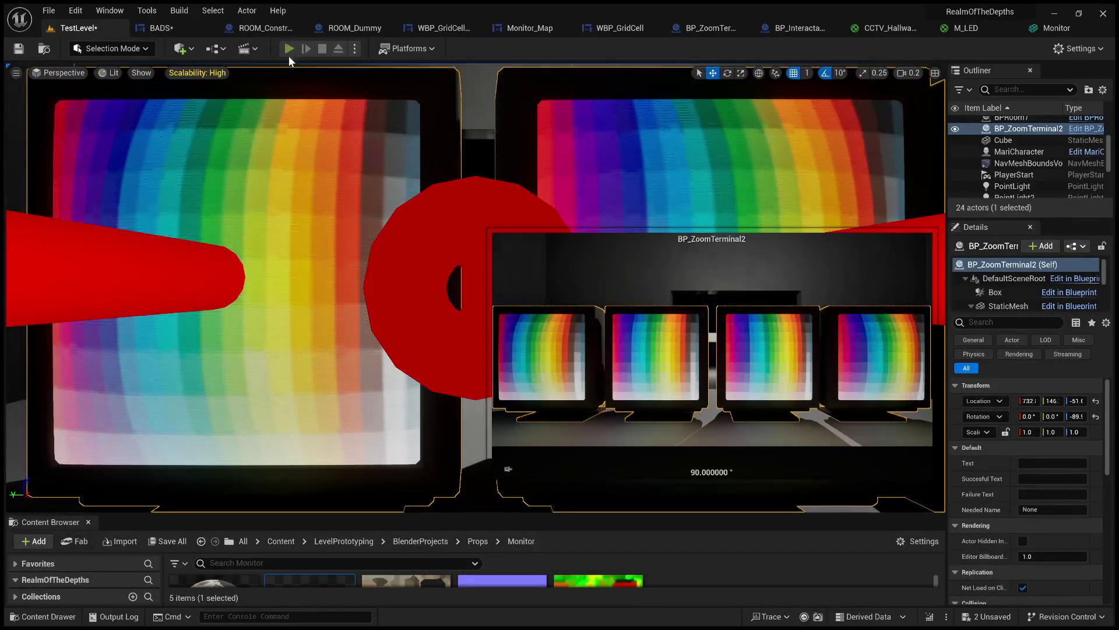
left_click(288, 49)
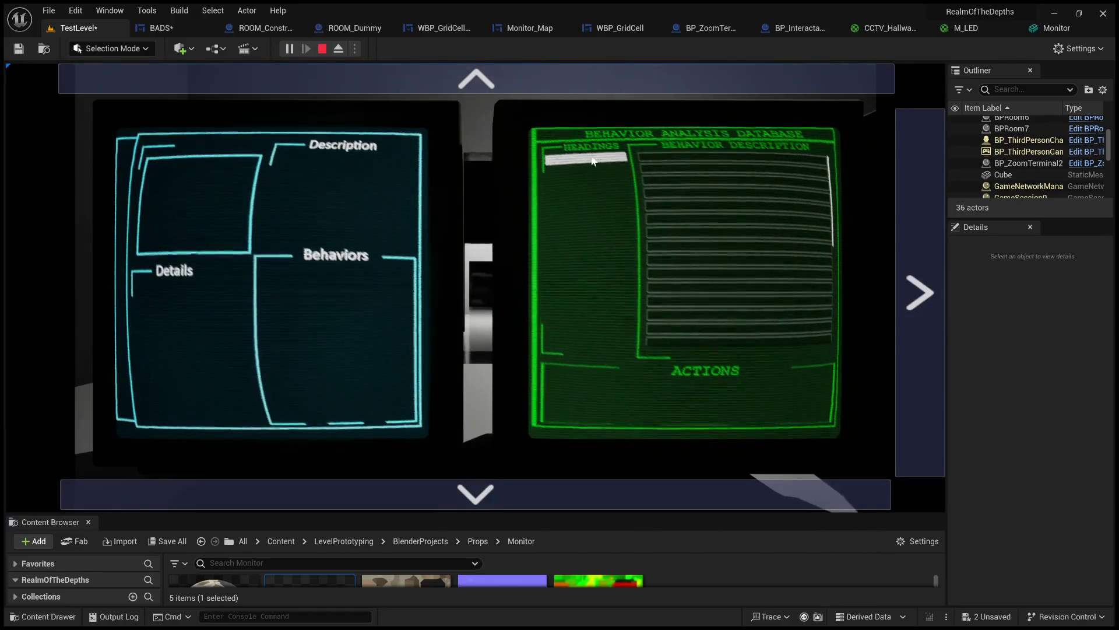
left_click(592, 160)
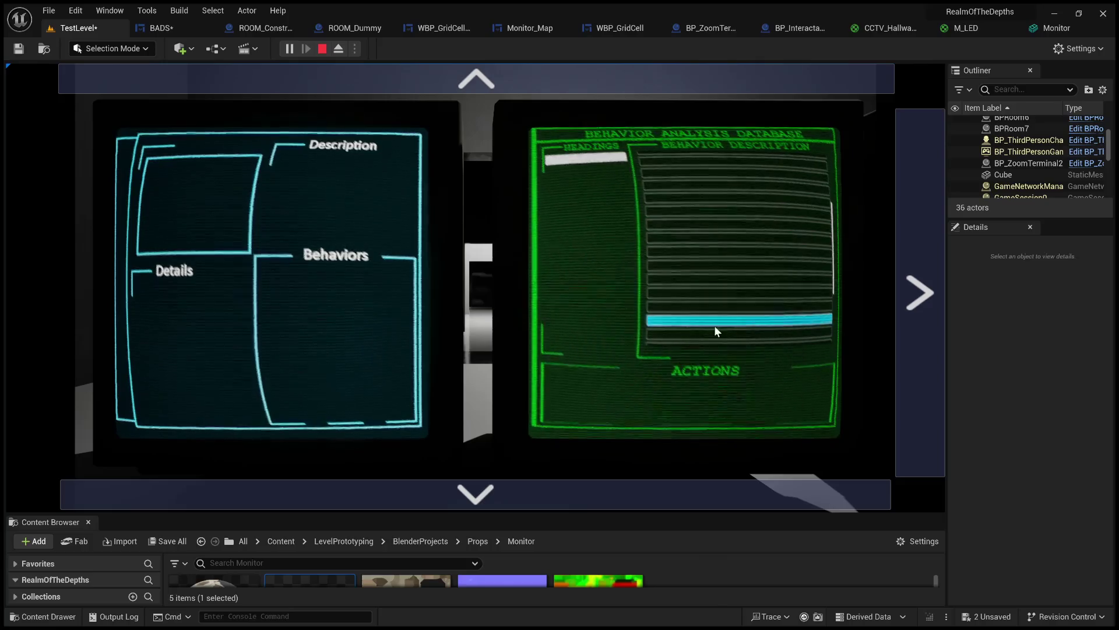
left_click(555, 91)
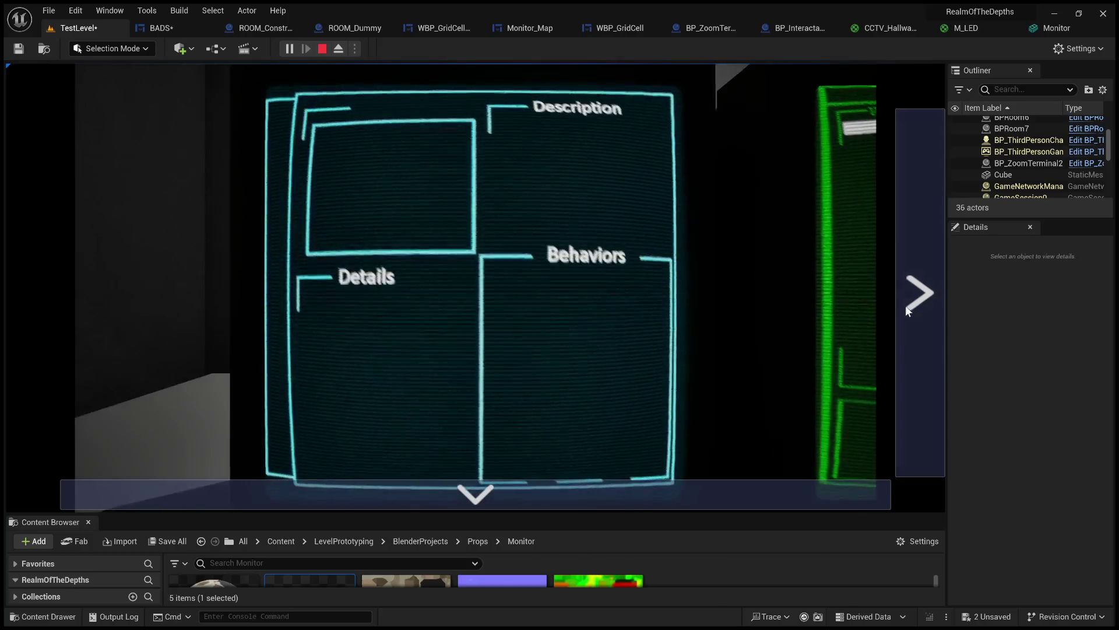
left_click(905, 305)
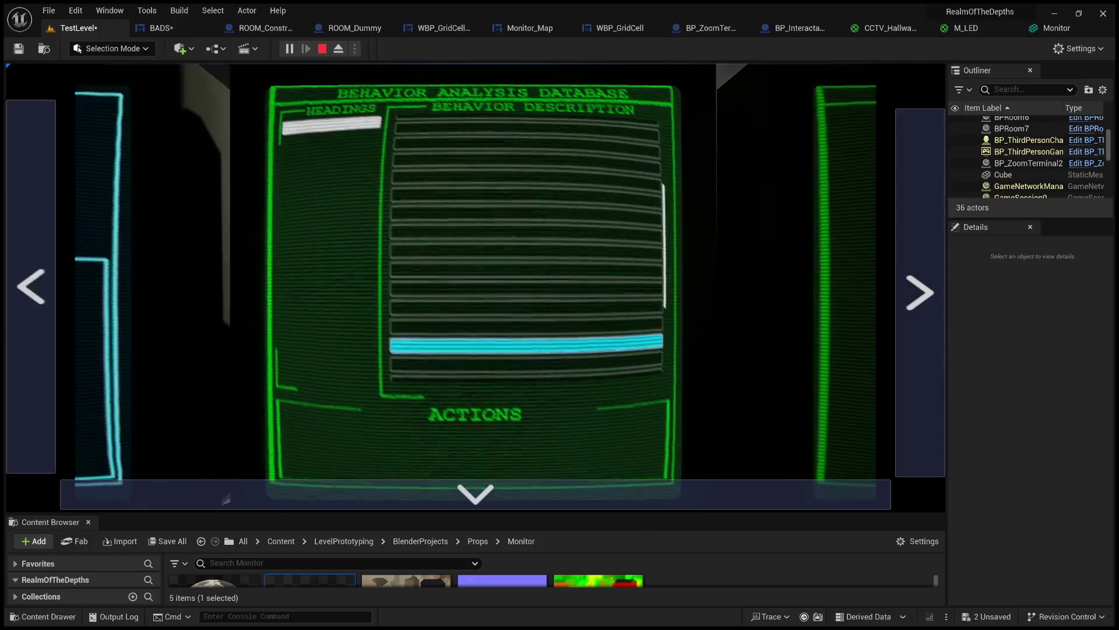
left_click(360, 127)
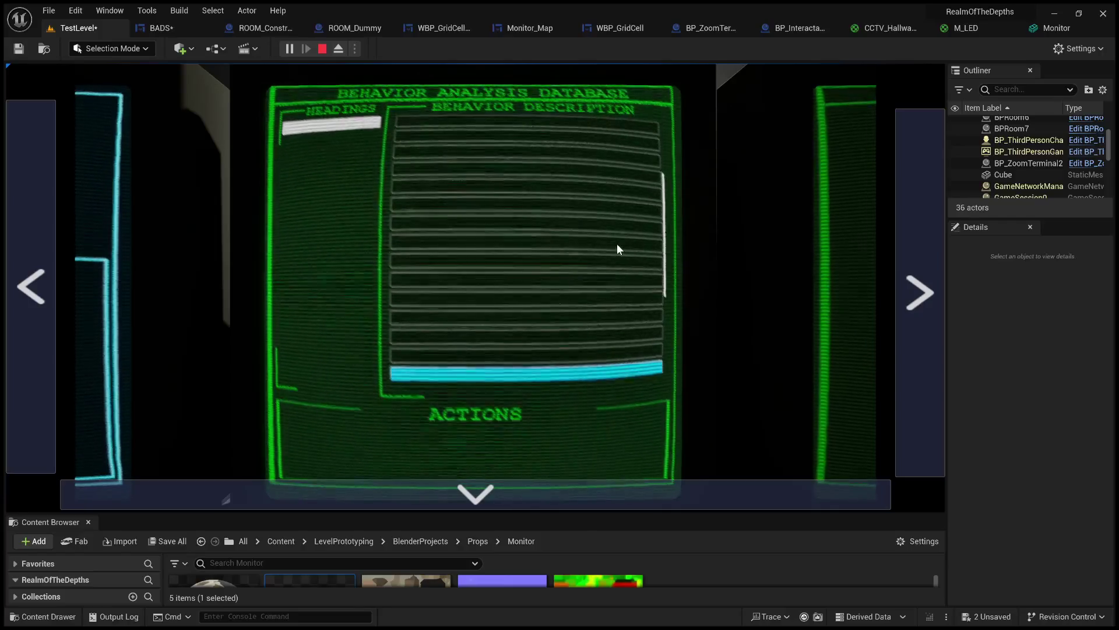
left_click(323, 49)
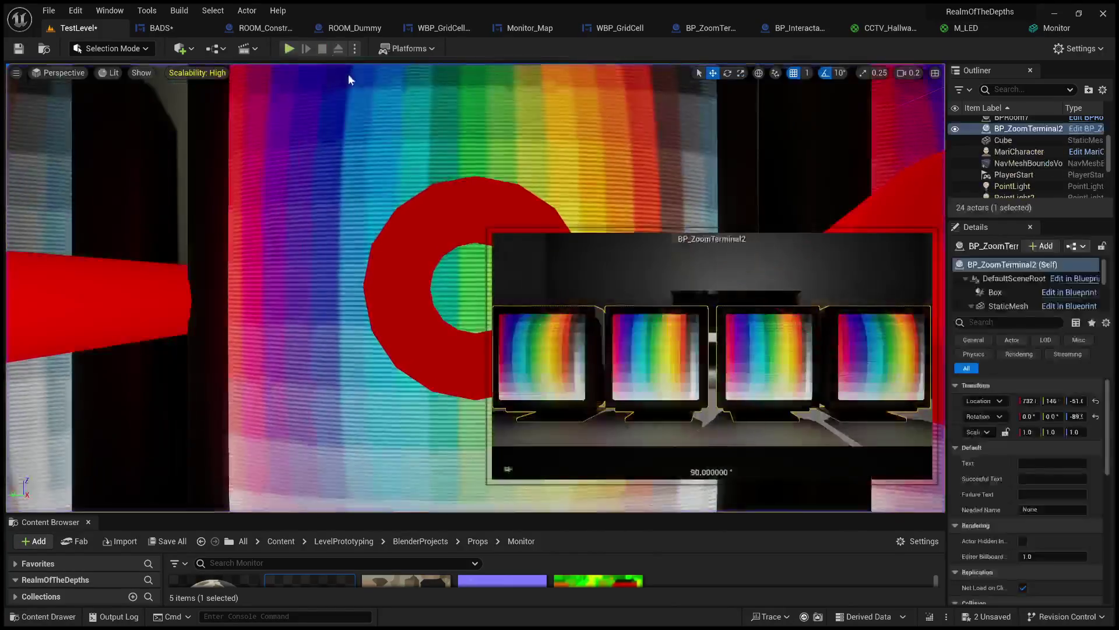
- Frame the terminal, save the BADS widget blueprint, and bring up WBP_GridCellButton's designer
key("f")
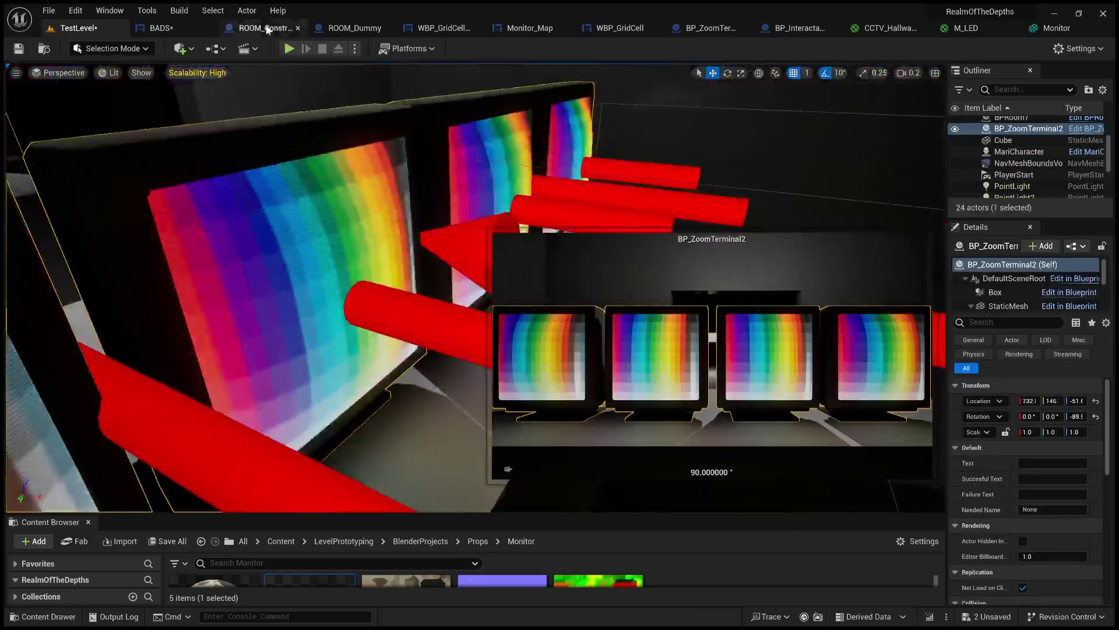
left_click(167, 27)
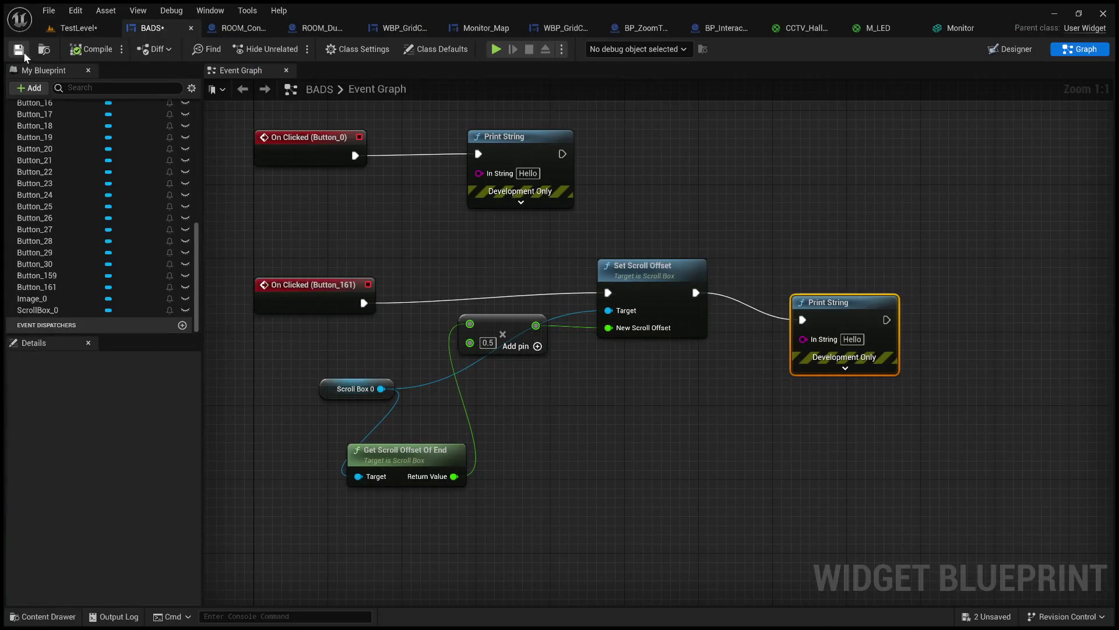
left_click(89, 26)
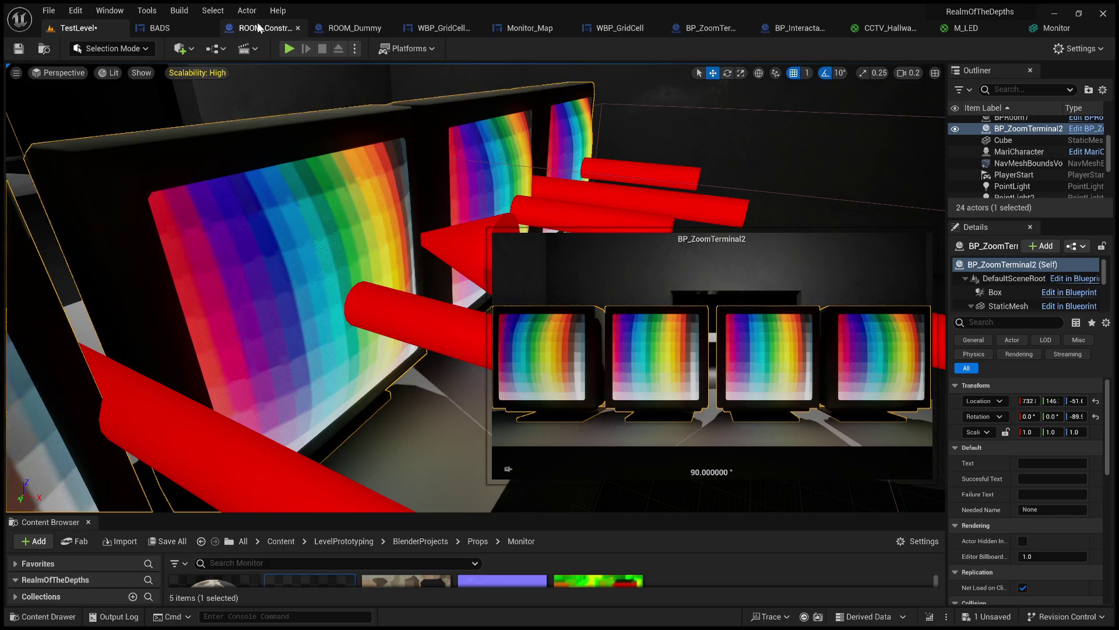
left_click(453, 29)
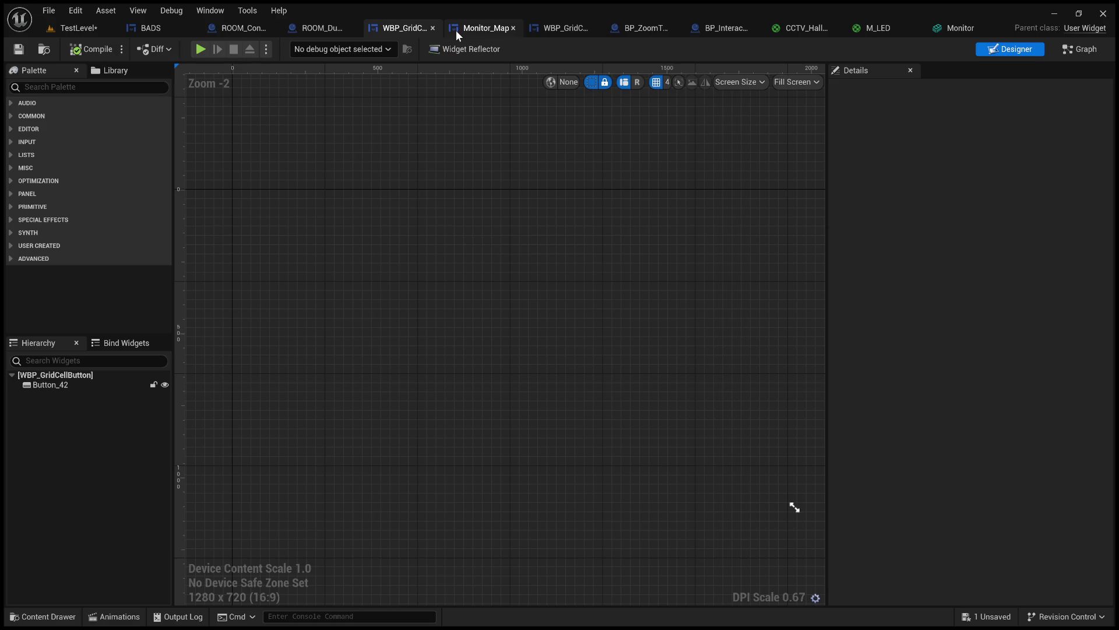
- Look through Monitor_Map, WBP_GridCell, ROOM_Dummy and ROOM_Constructor, ending on BP_ZoomTerminal2's viewport
left_click(488, 27)
left_click(547, 29)
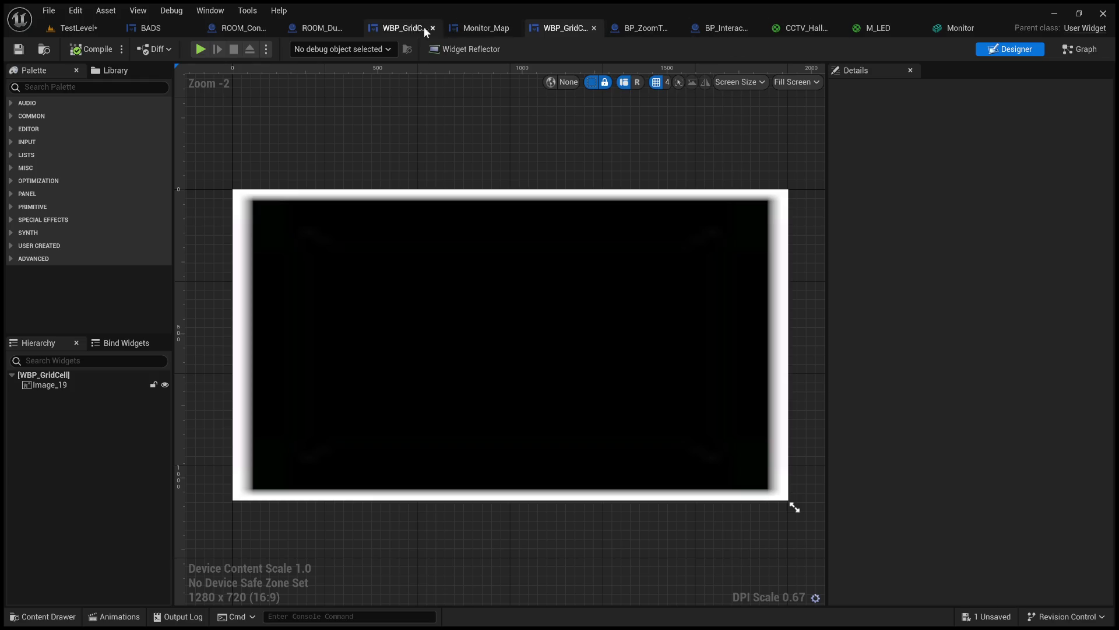
left_click(321, 30)
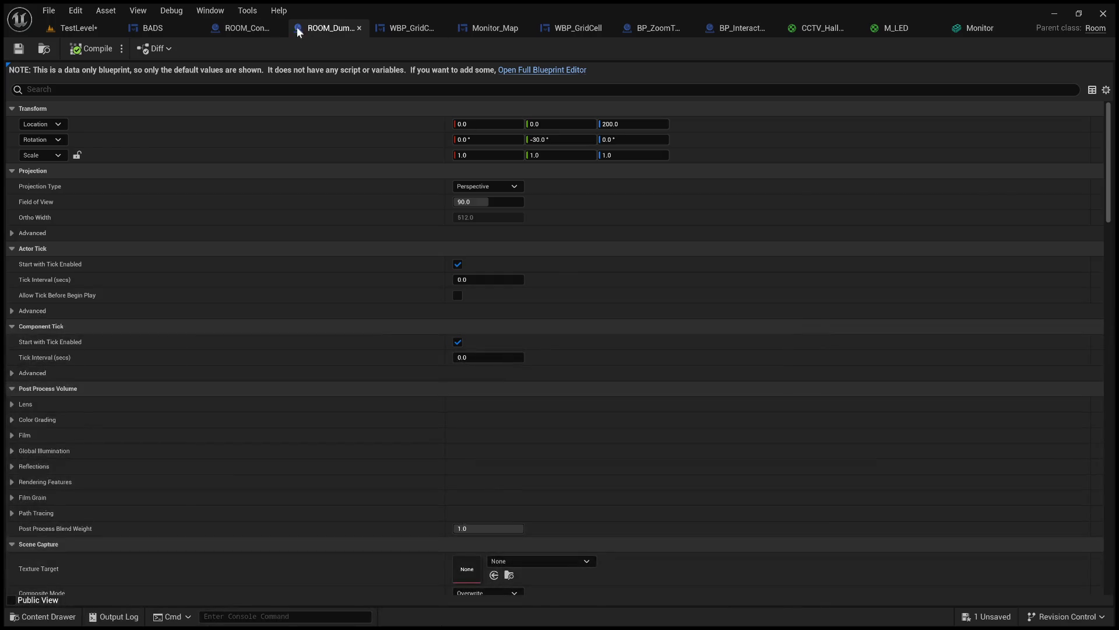
left_click(251, 28)
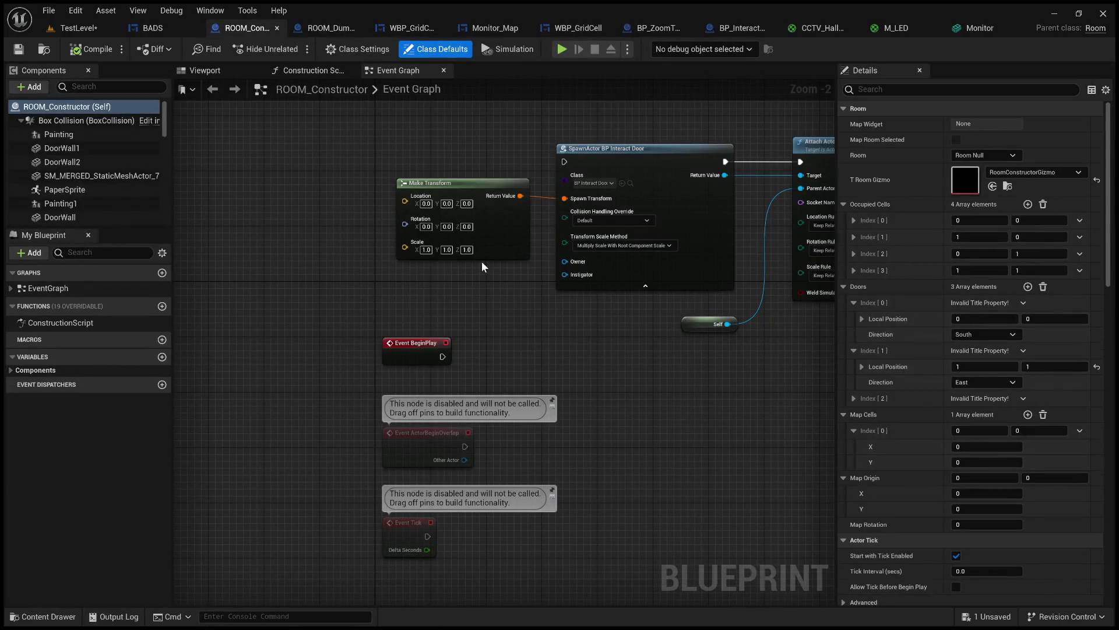
scroll(500, 300, "down", 3)
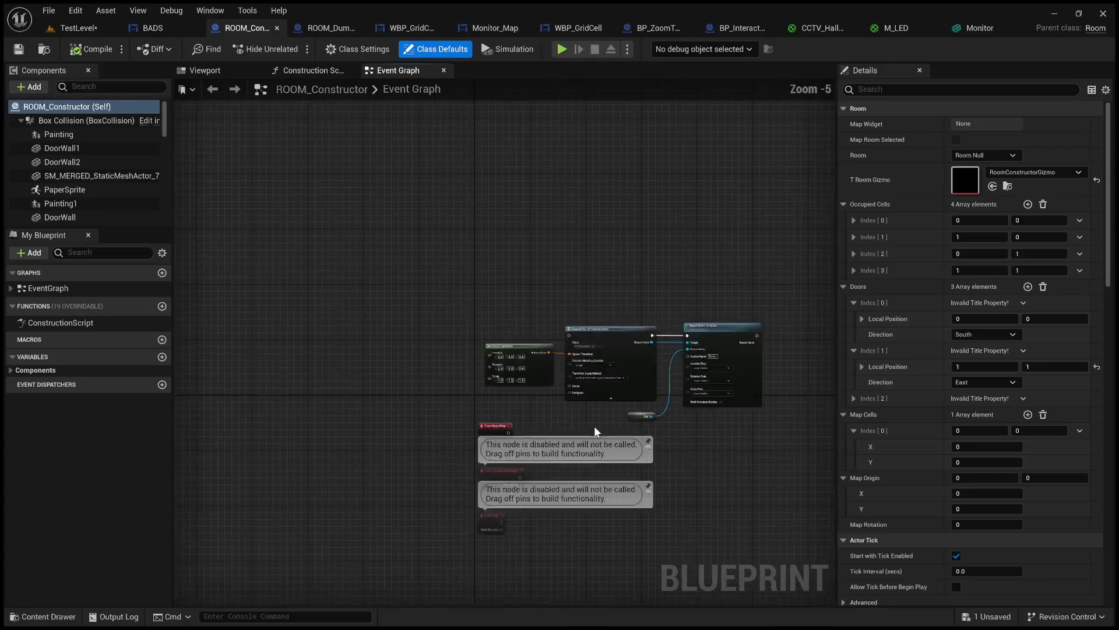
scroll(593, 426, "up", 5)
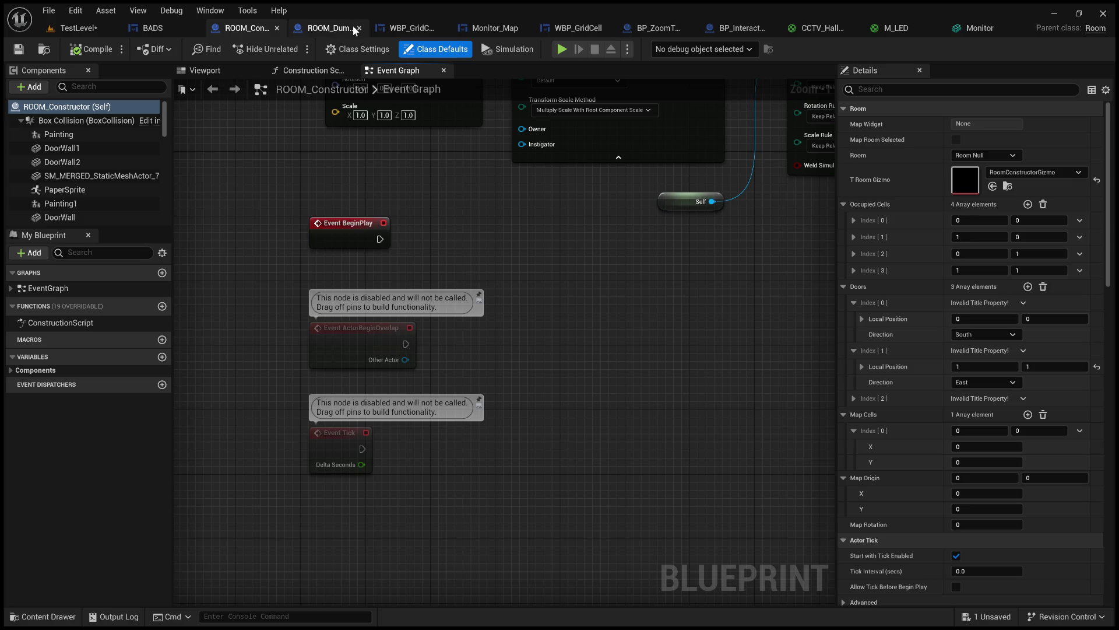
left_click(229, 68)
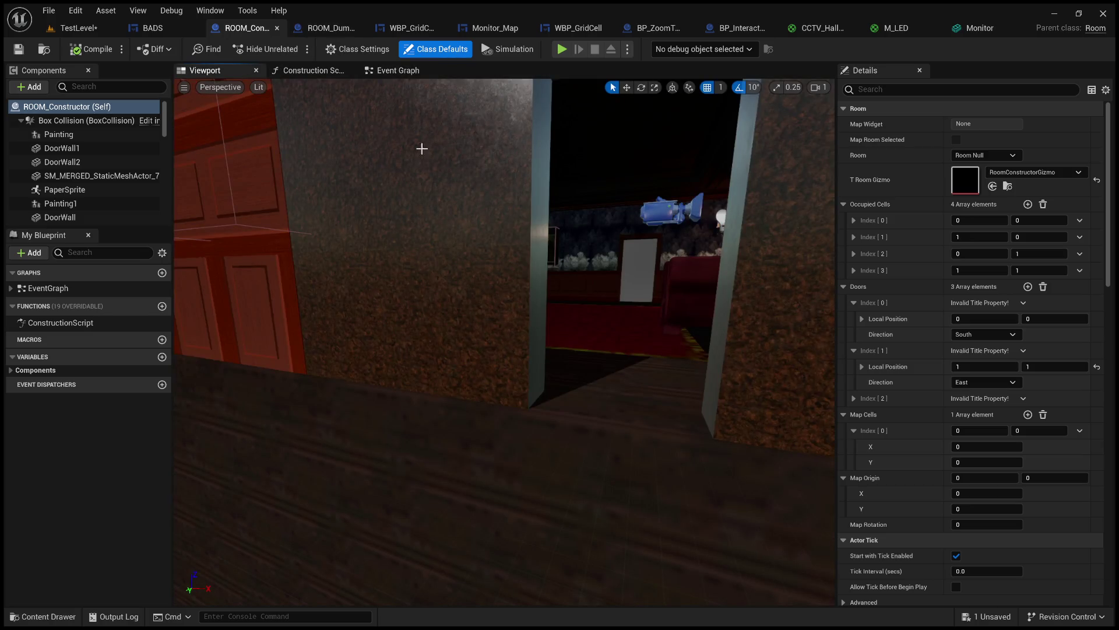
left_click(351, 26)
left_click(388, 27)
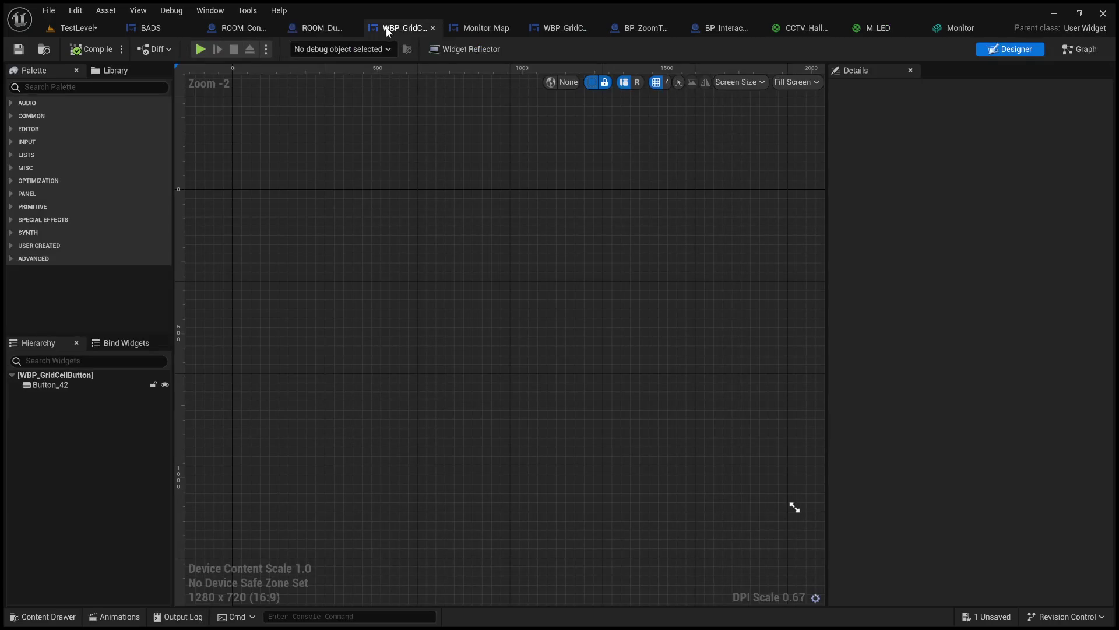
left_click(473, 28)
left_click(551, 29)
left_click(648, 32)
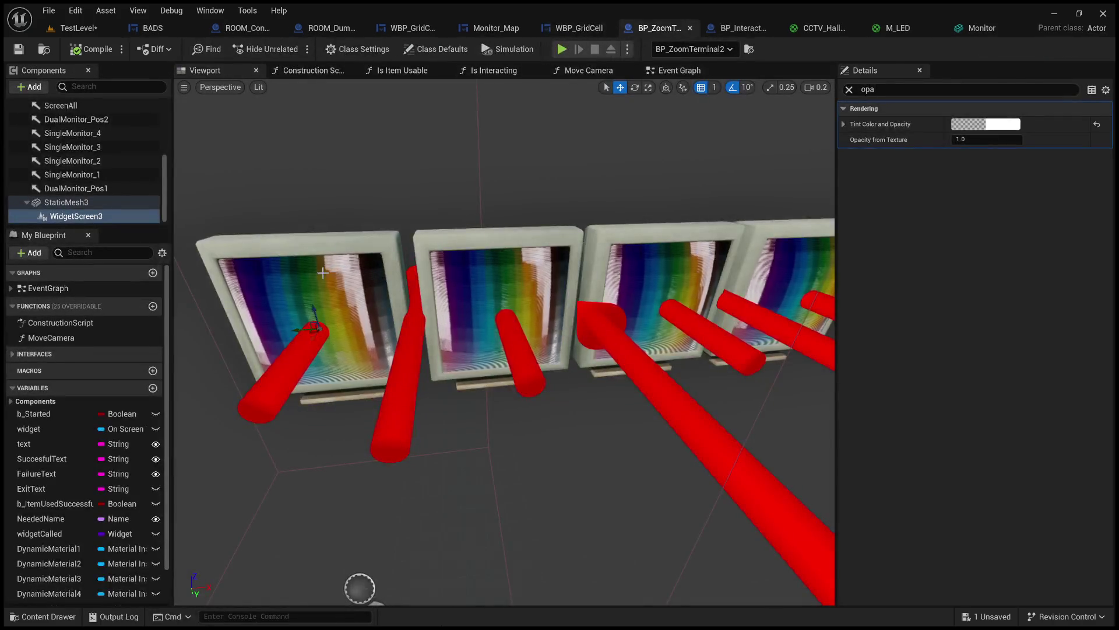
- Select the monitor static meshes and clear the Details search filter
left_click(297, 245)
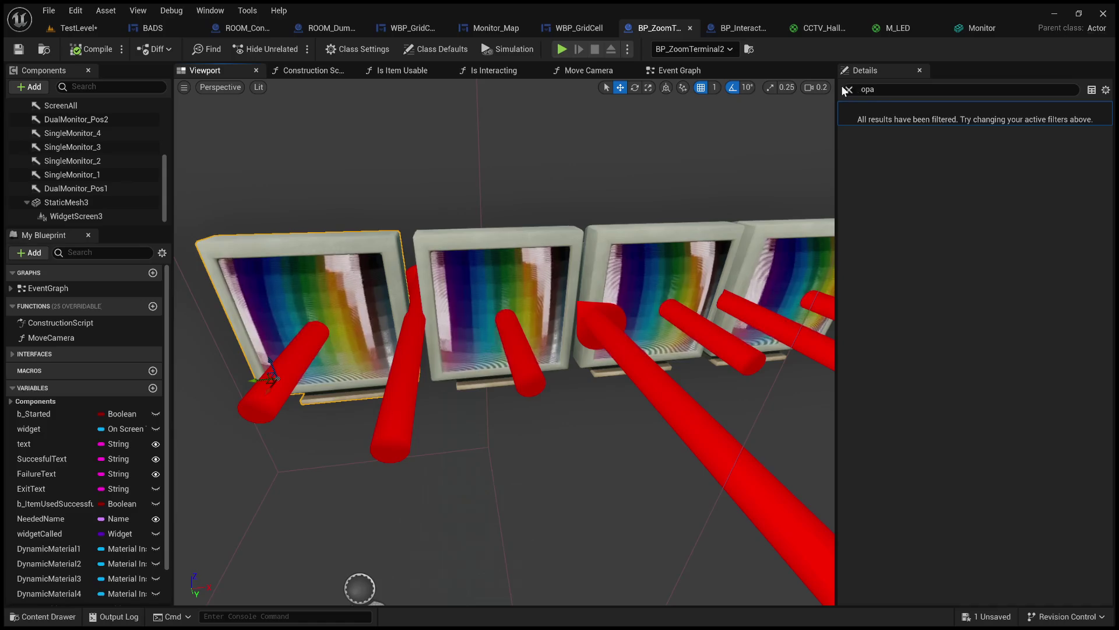
key("BackSpace")
key("BackSpace")
key("BackSpace")
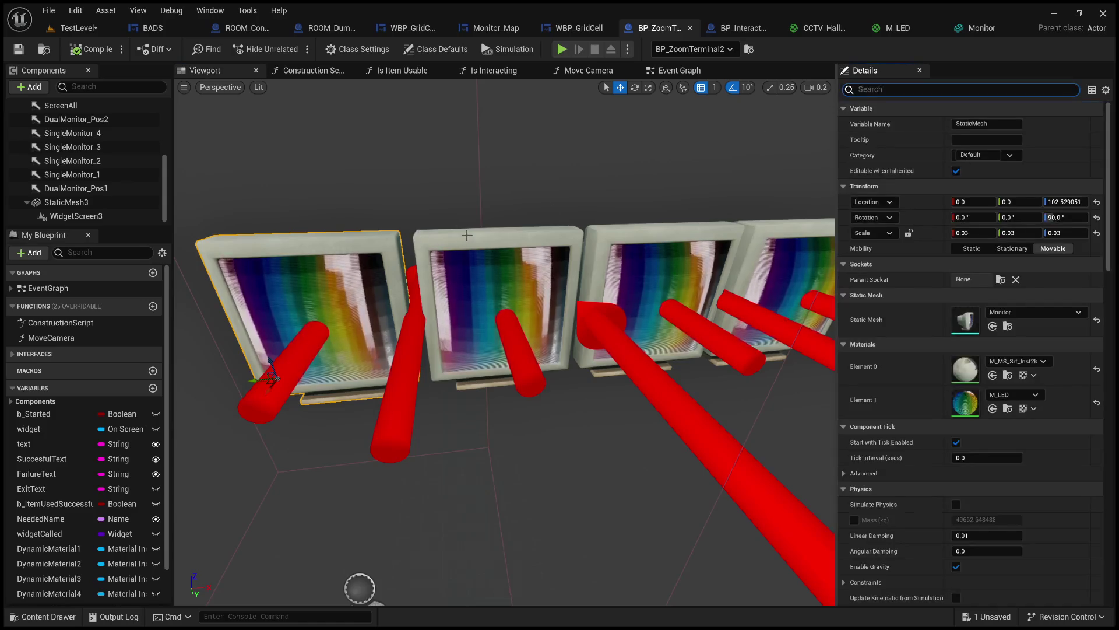
left_click(466, 235)
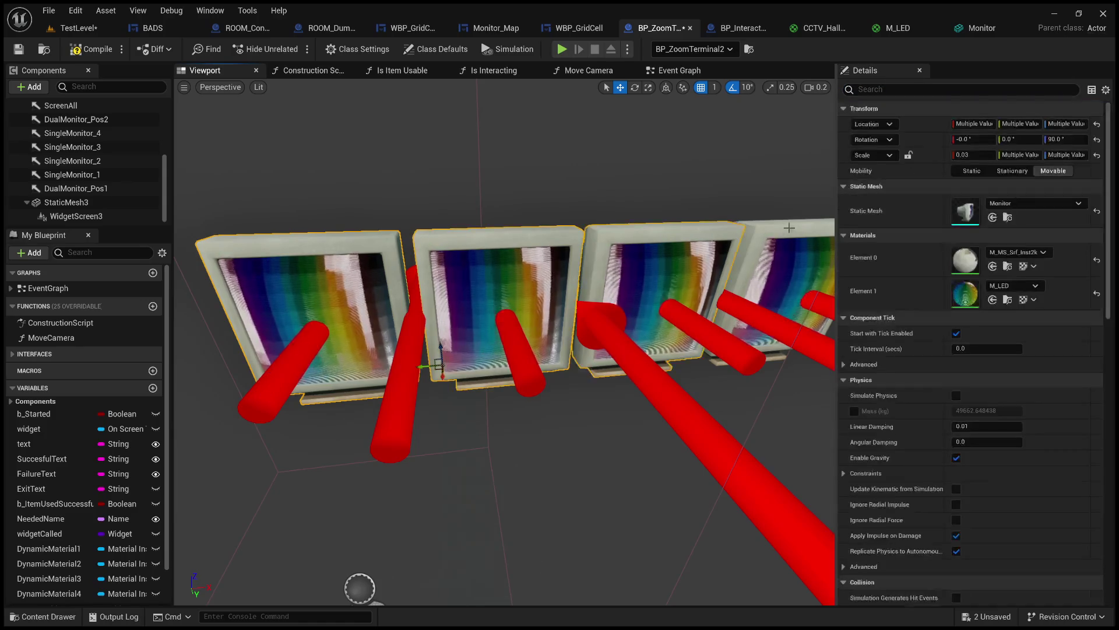
scroll(907, 359, "down", 5)
scroll(907, 359, "down", 3)
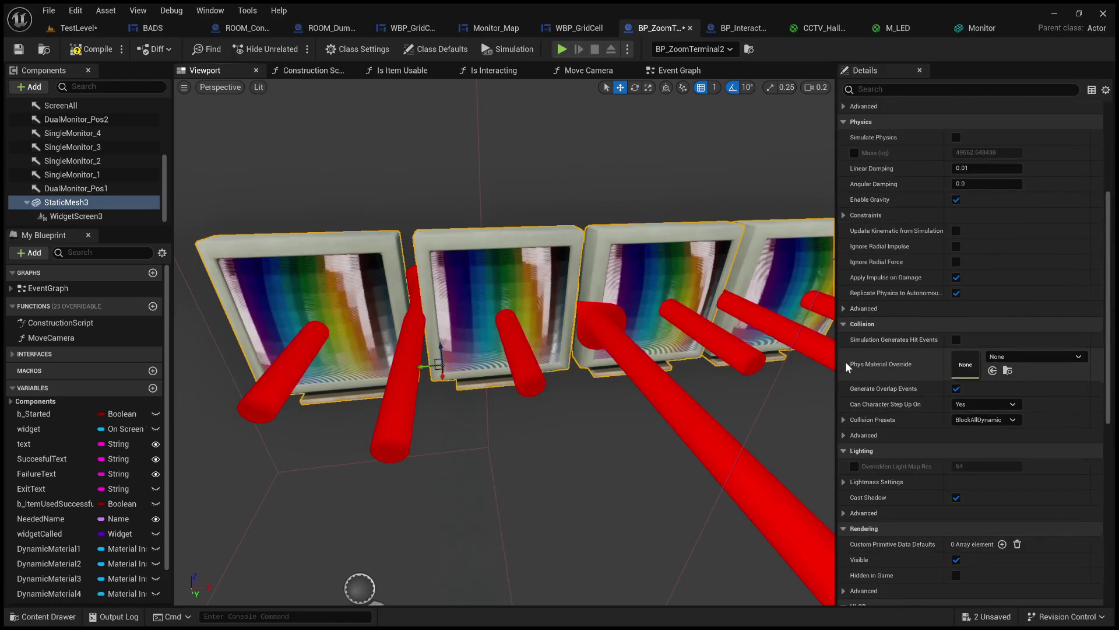
scroll(845, 361, "down", 5)
scroll(879, 376, "down", 2)
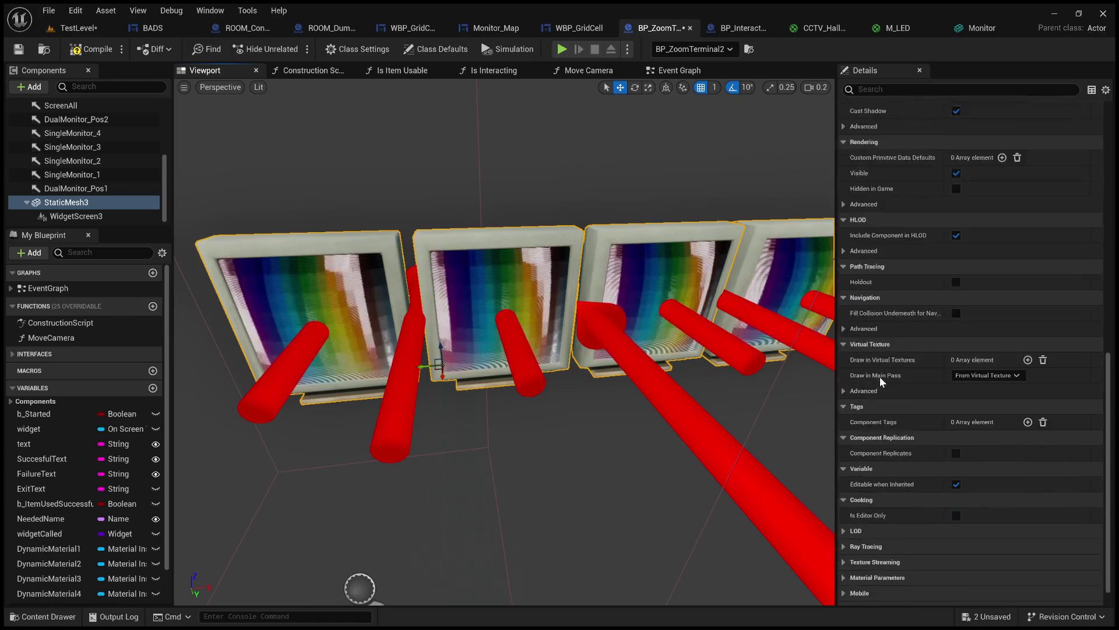
scroll(870, 376, "up", 10)
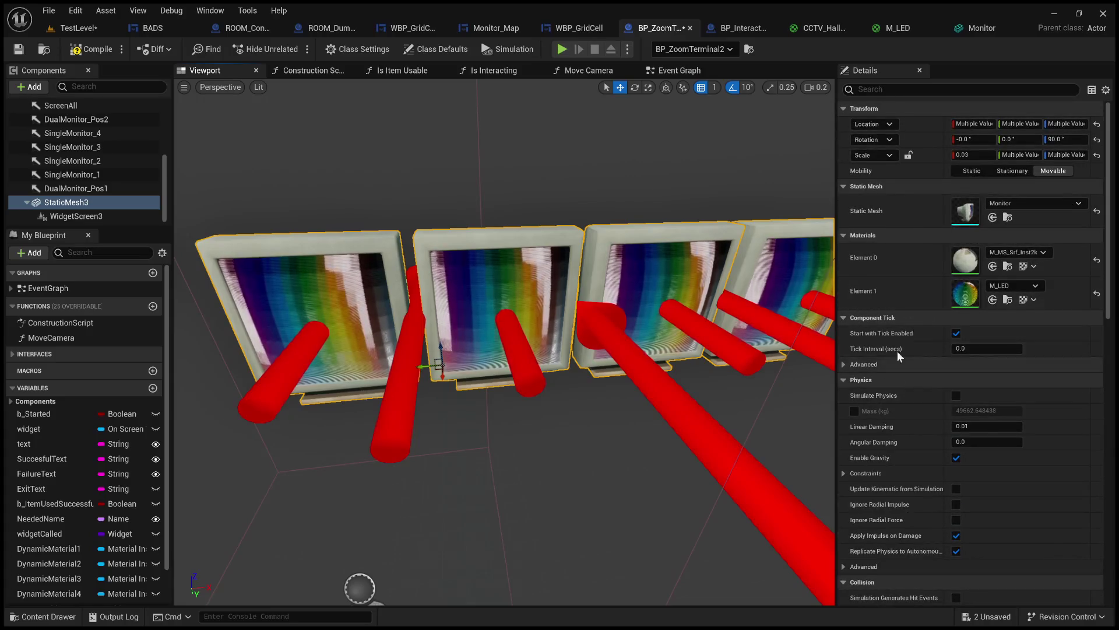
scroll(850, 399, "down", 2)
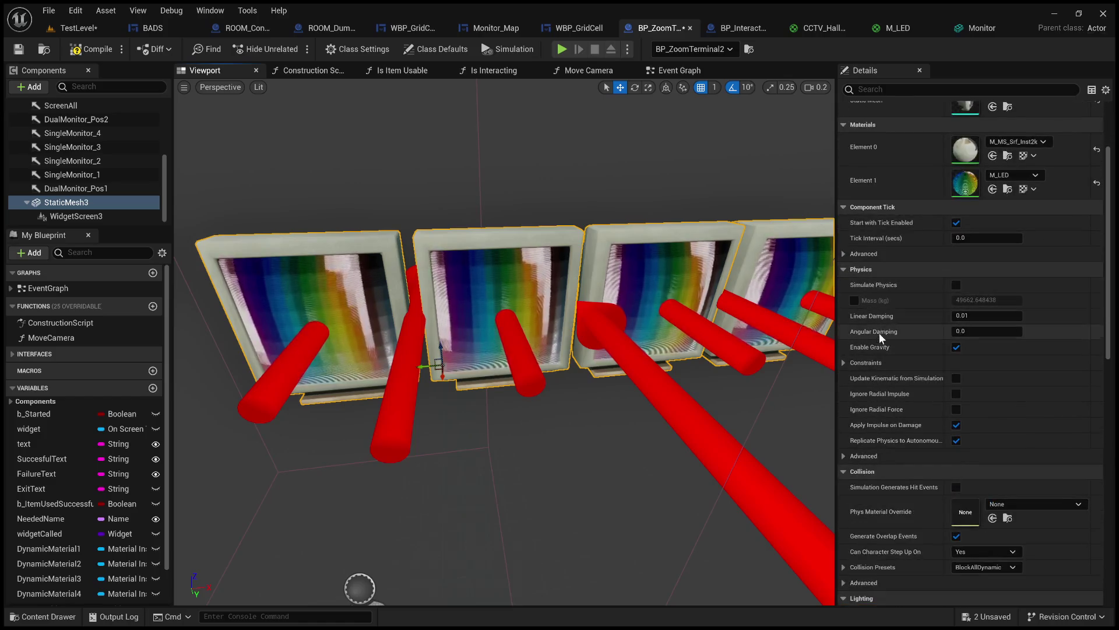
- Set the meshes' Collision Presets to NoCollision and compile BP_ZoomTerminal2
left_click(844, 455)
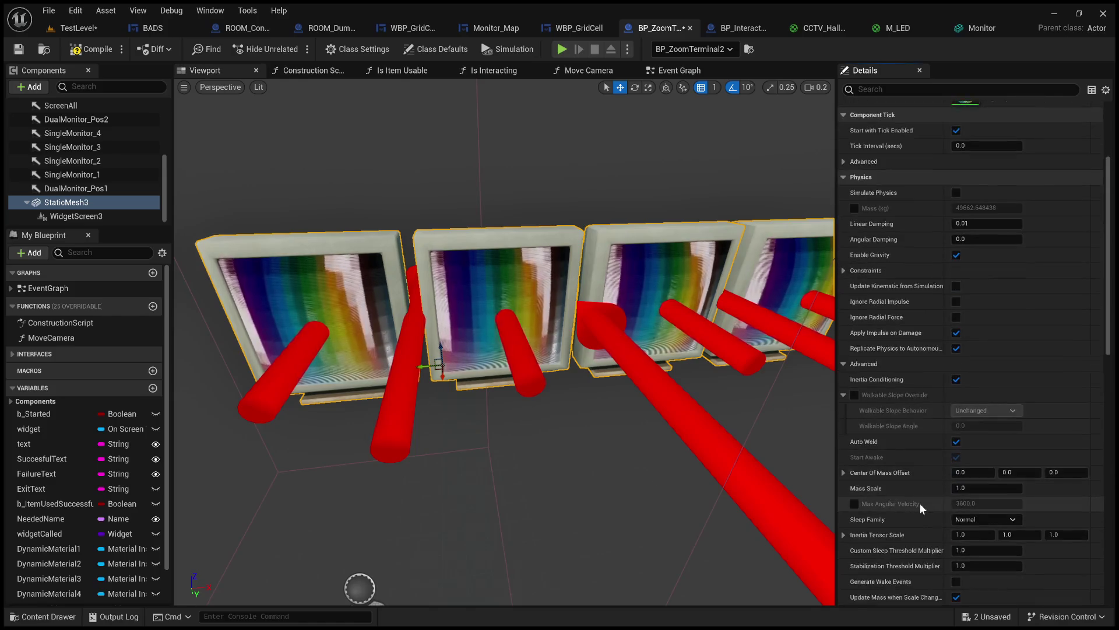
scroll(898, 501, "down", 4)
scroll(918, 492, "down", 2)
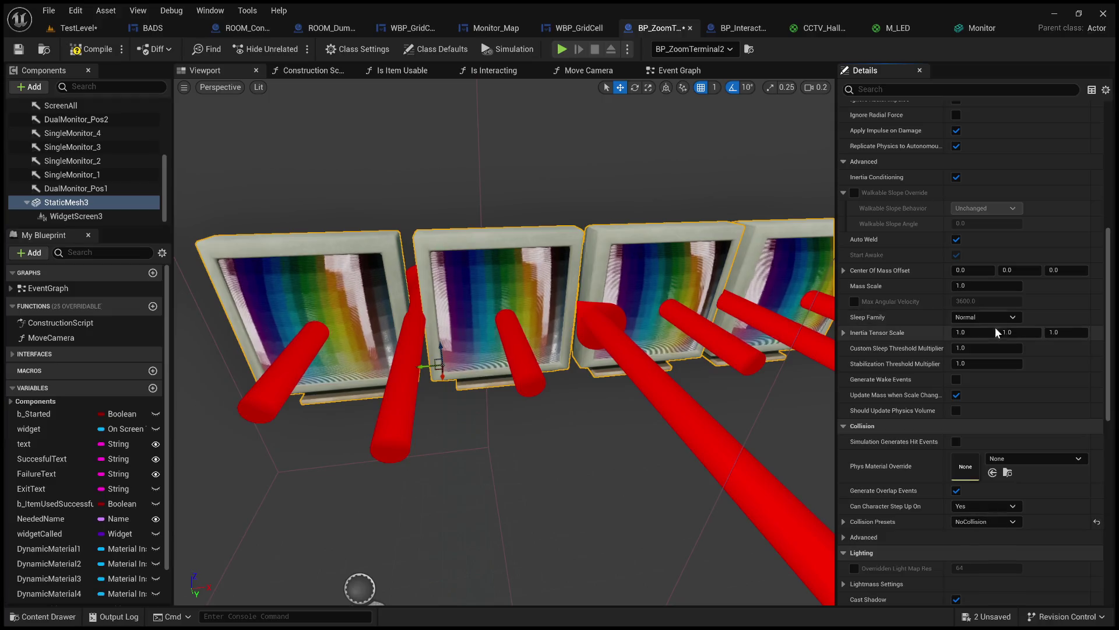
left_click(91, 49)
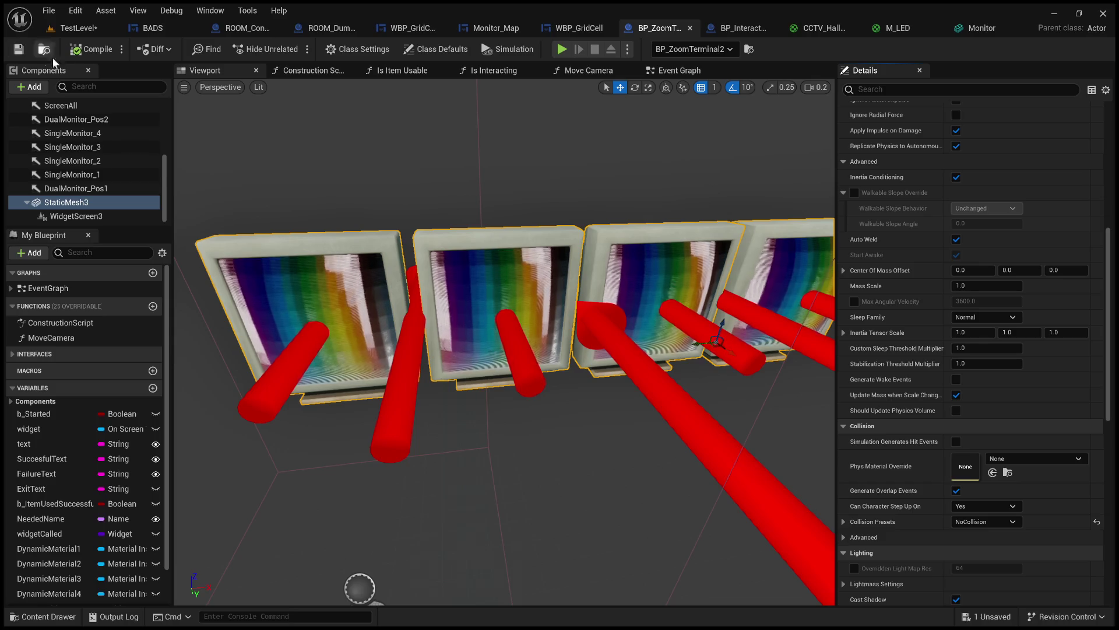
left_click(88, 27)
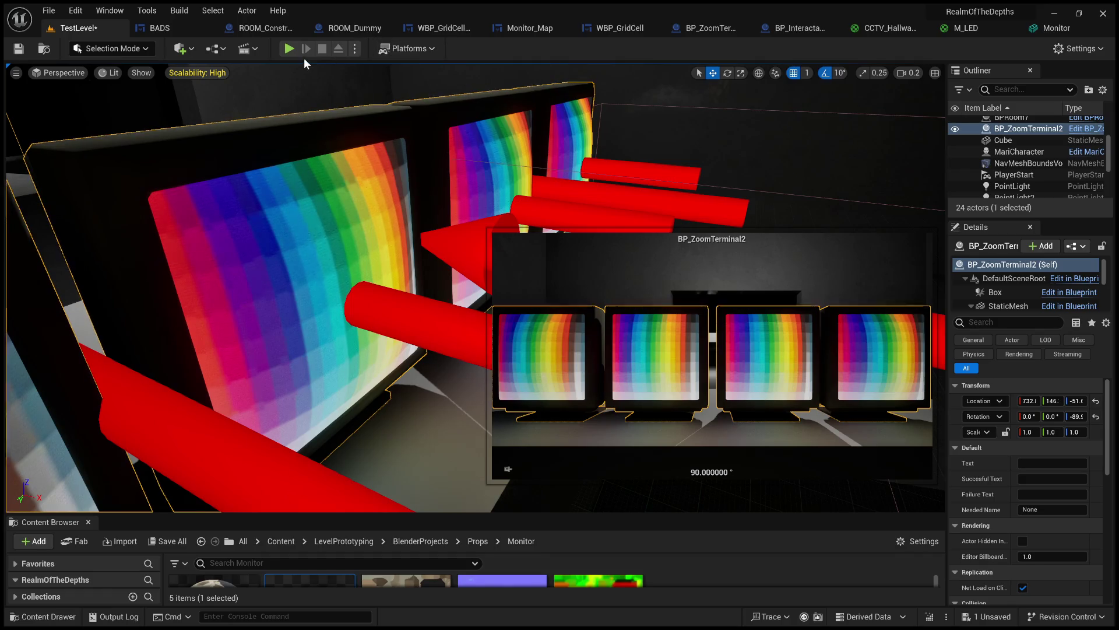
- Run TestLevel in Play mode to see the four terminal monitors in-game
left_click(290, 49)
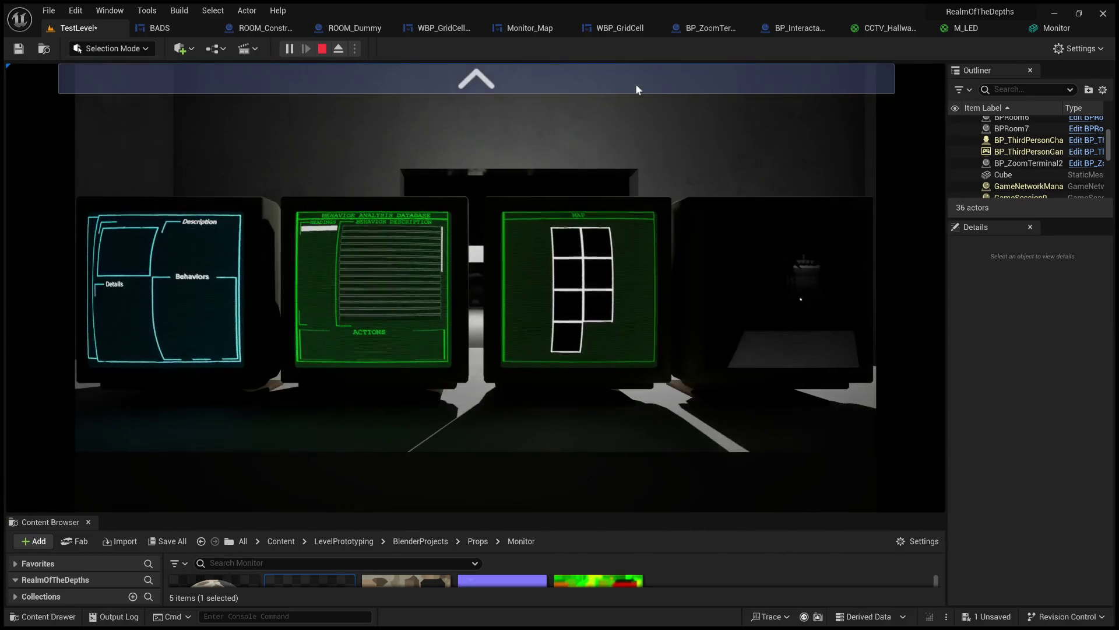
- Zoom onto the first two monitors, scroll and click rows in the behavior database, then stop play
left_click(593, 79)
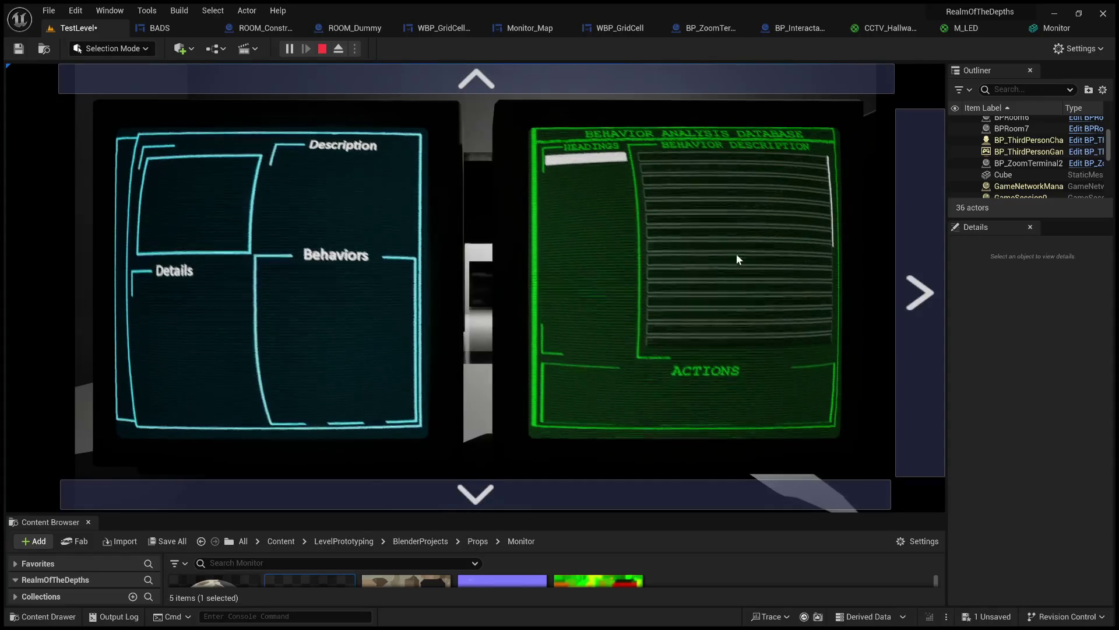
scroll(740, 253, "down", 3)
scroll(691, 242, "down", 2)
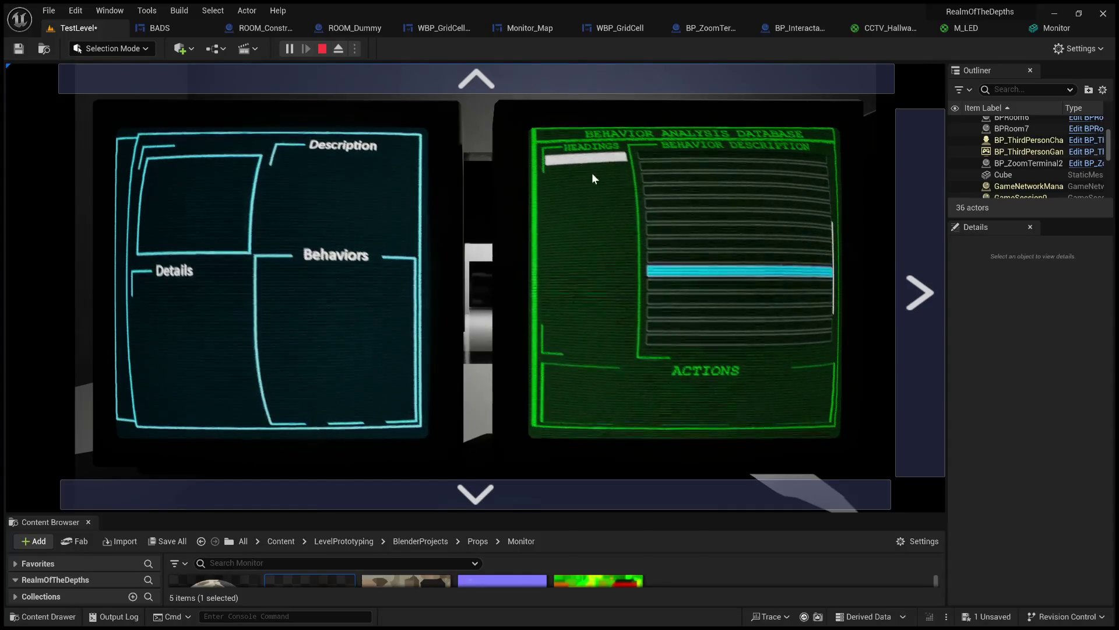
left_click(723, 215)
left_click(727, 219)
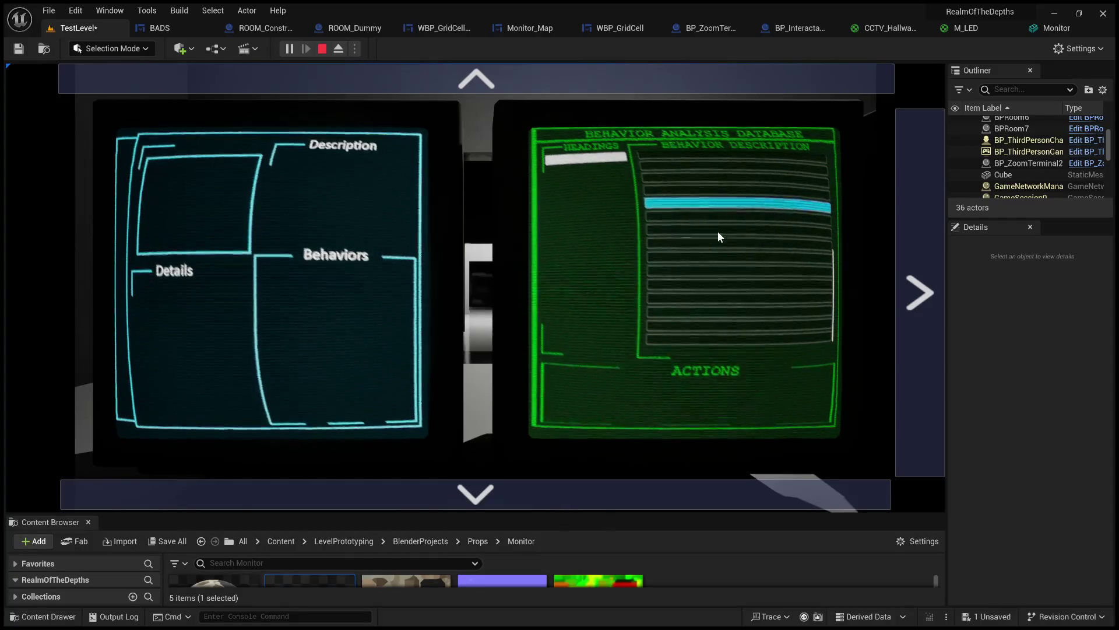
scroll(718, 236, "up", 3)
left_click(718, 323)
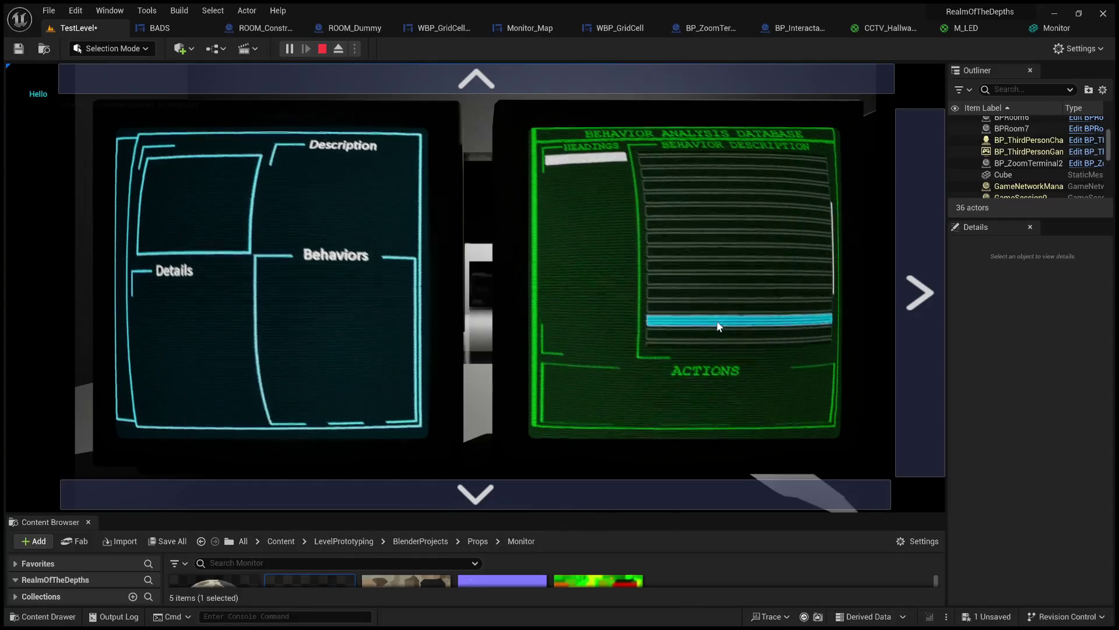
scroll(718, 277, "down", 3)
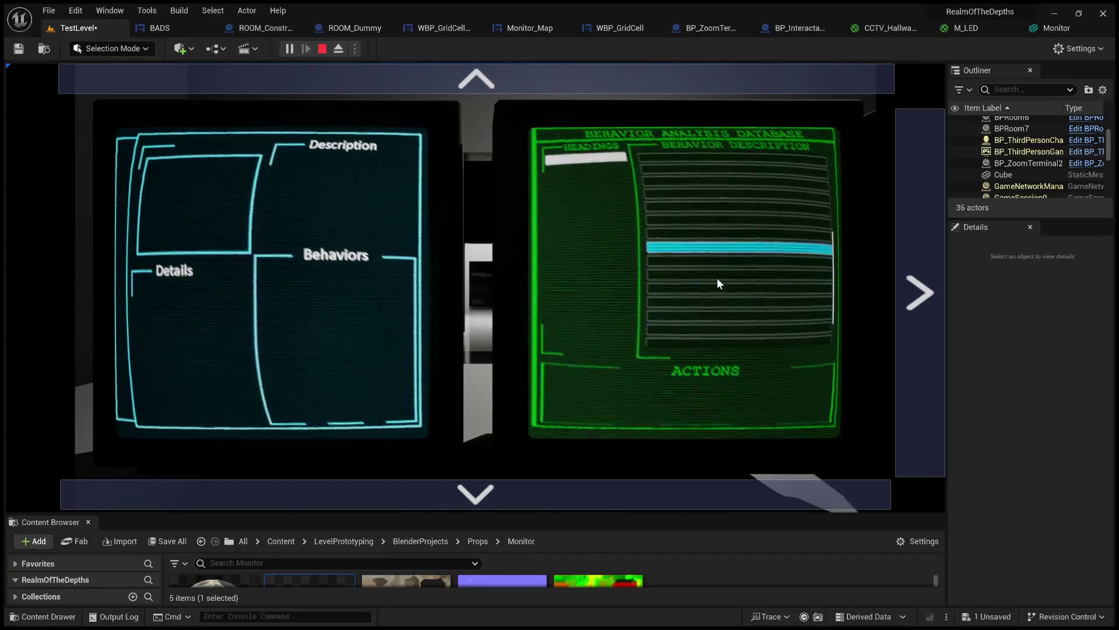
scroll(717, 311, "down", 1)
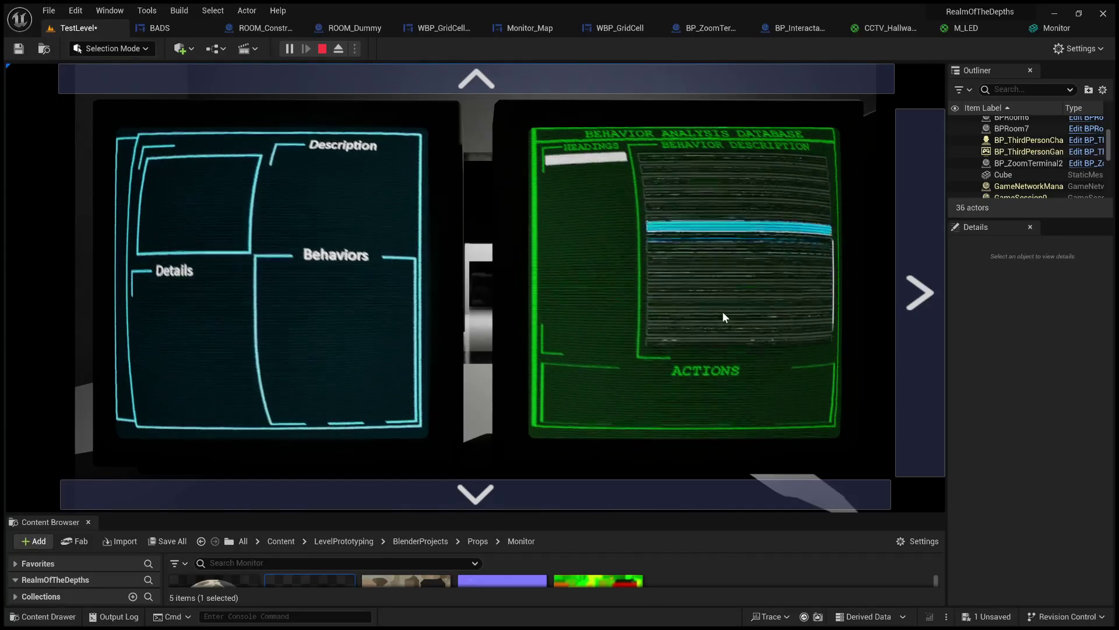
scroll(722, 311, "down", 2)
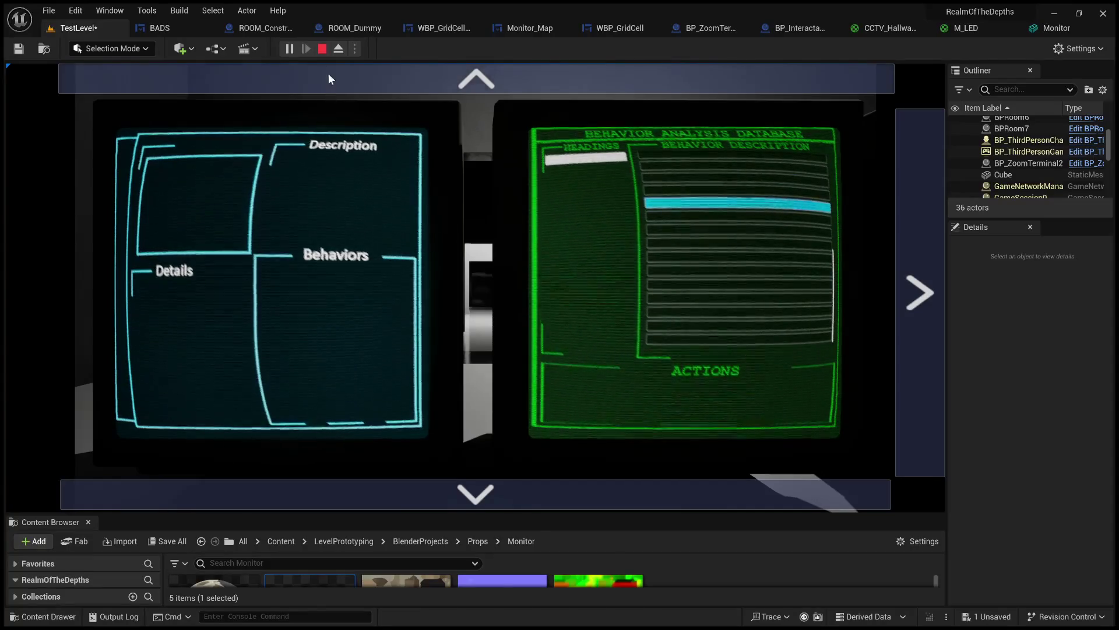
left_click(321, 48)
- Close WBP_GridCell and expand StaticMesh3's collision preset settings in BP_ZoomTerminal2
left_click(475, 29)
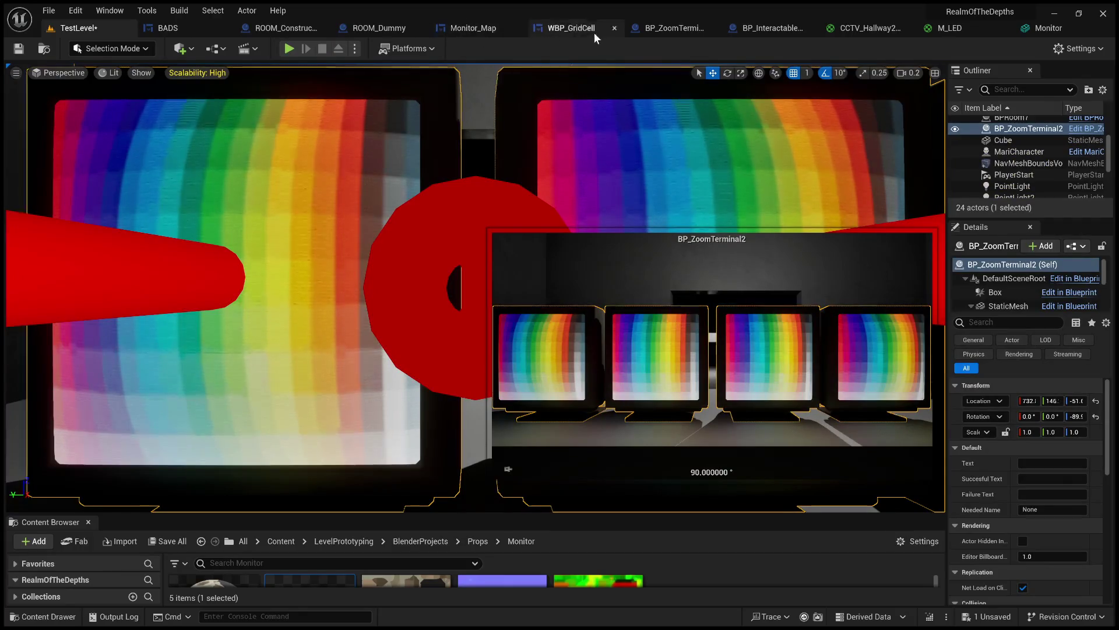
left_click(673, 29)
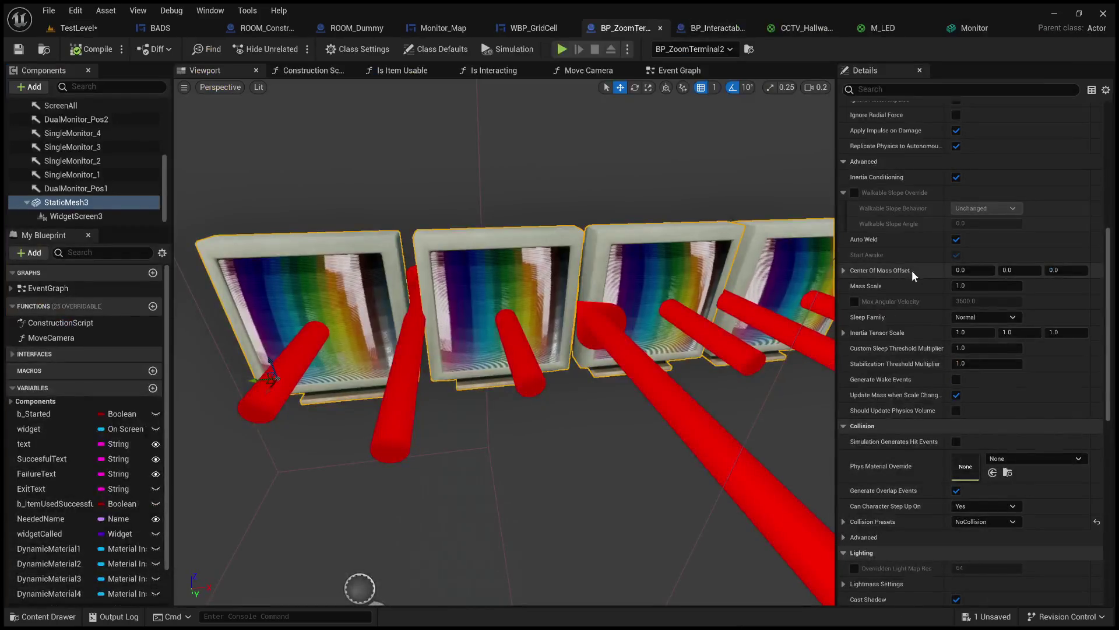
left_click(846, 522)
scroll(849, 524, "down", 3)
scroll(848, 519, "down", 4)
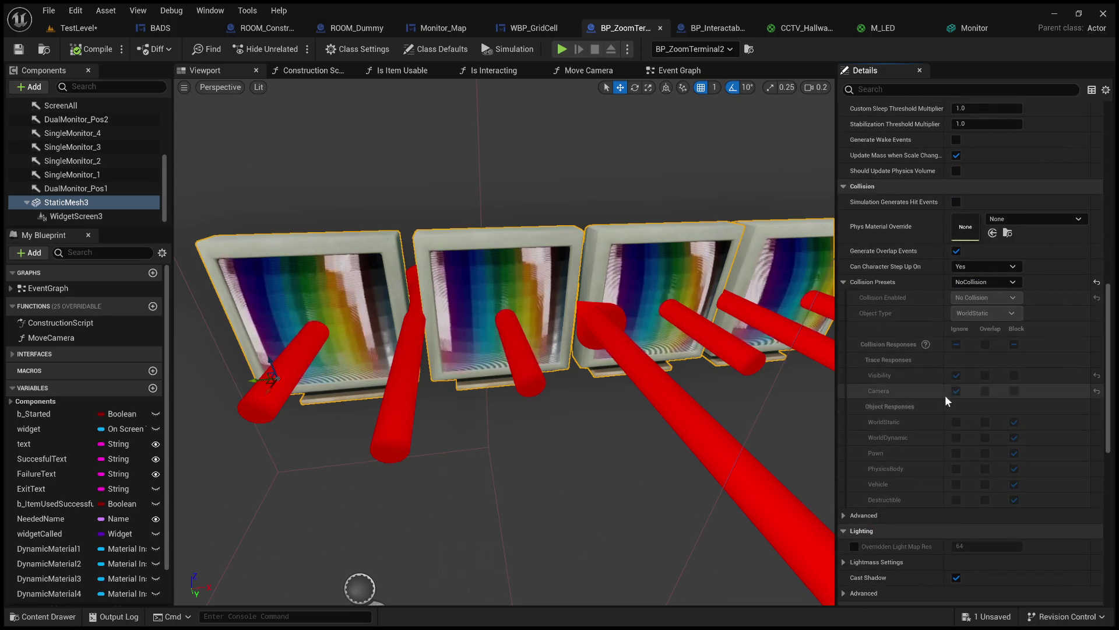
- Pick the Default preset, undo it so collision reads Custom with no collision, and compile
left_click(977, 282)
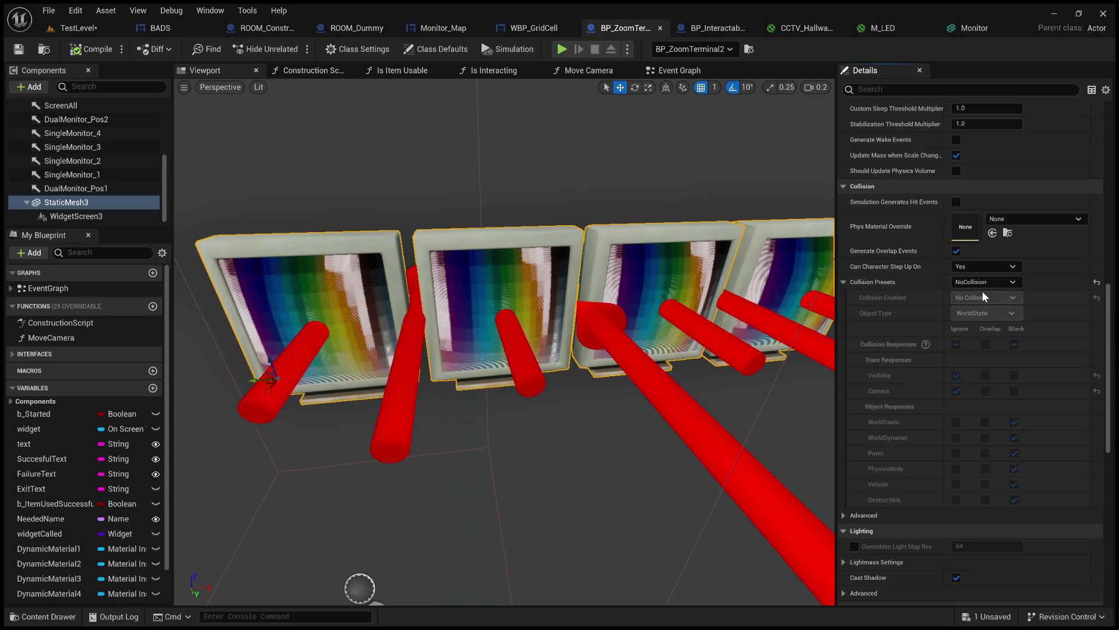
left_click(982, 291)
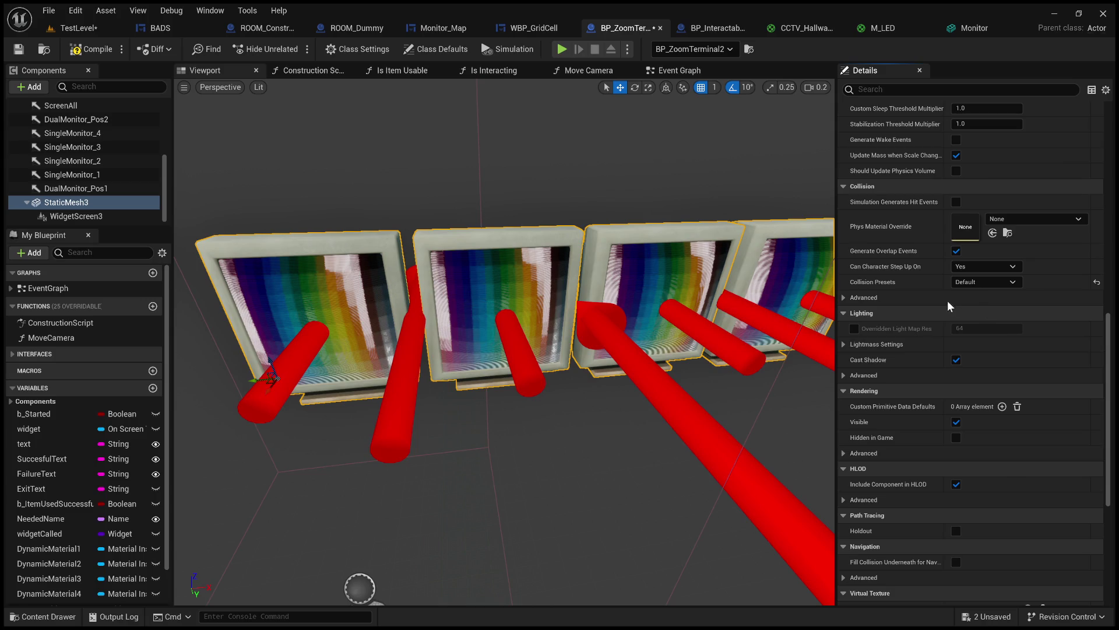
key("ctrl+z")
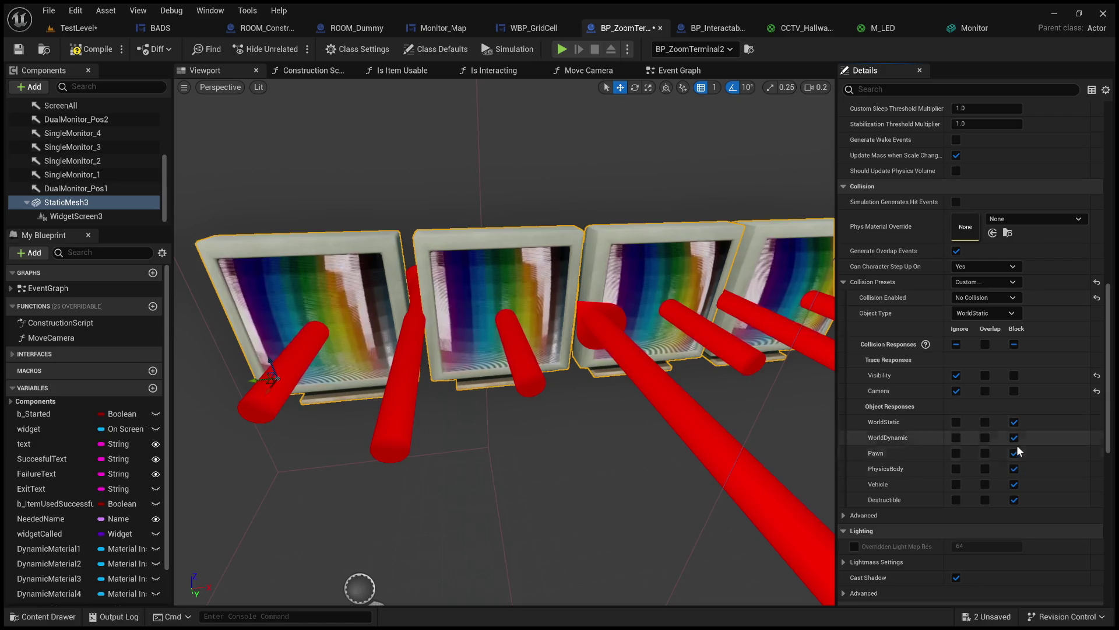
left_click(83, 49)
- Compile and save BP_ZoomTerminal2, then play TestLevel and pick Headings on the database monitor
left_click(19, 49)
left_click(76, 28)
left_click(285, 48)
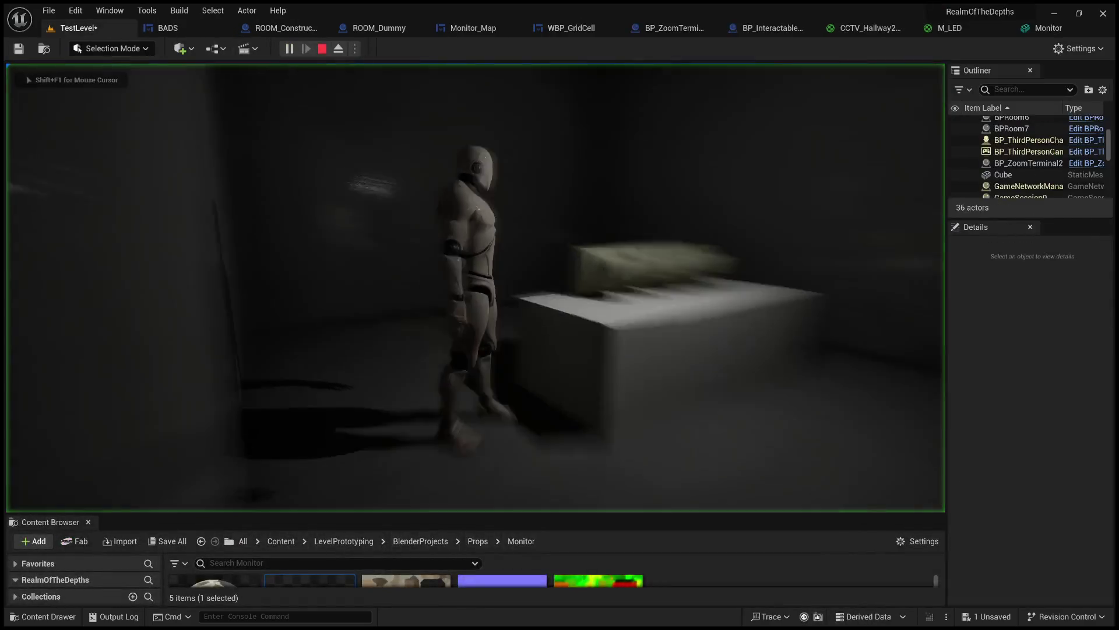
key("e")
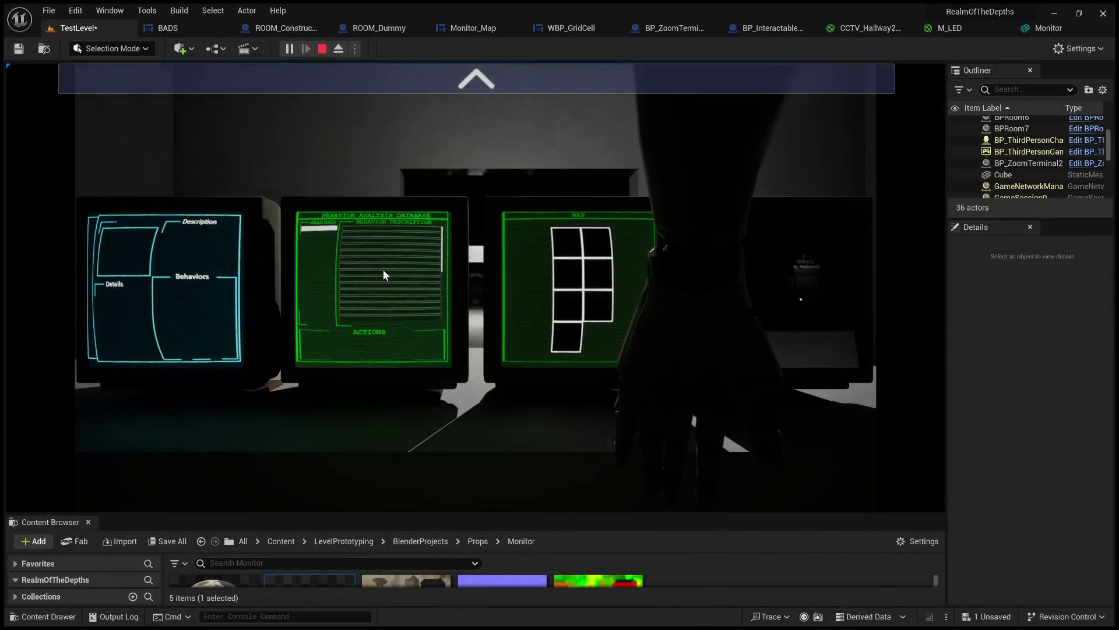
left_click(323, 231)
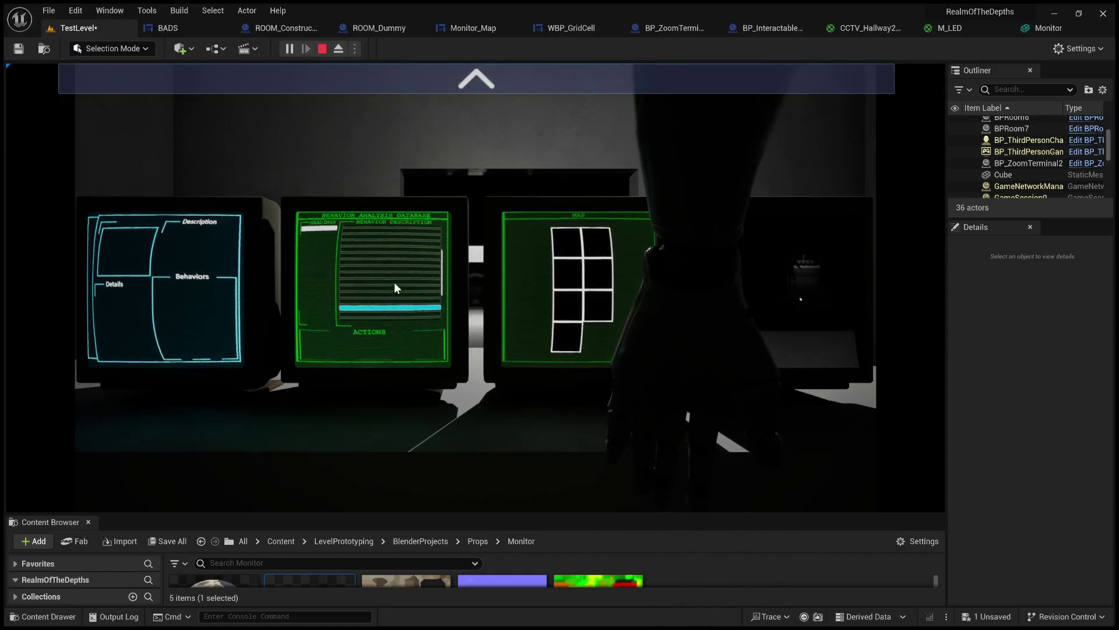
- Zoom in on the two left monitors, end play, and open the ROOM_Dummy blueprint
left_click(417, 91)
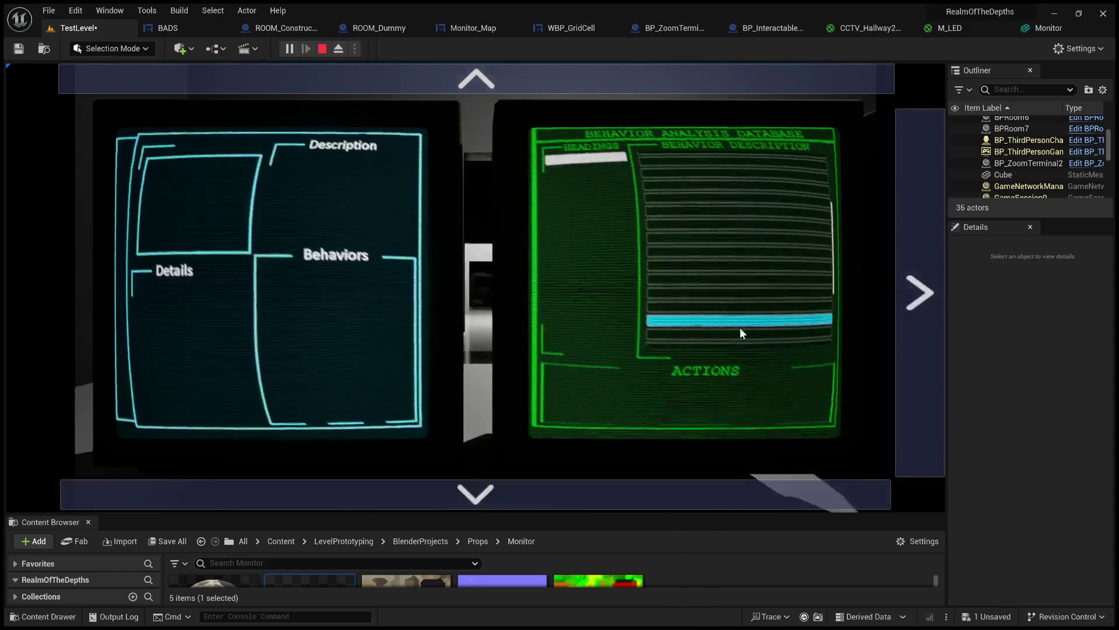
left_click(323, 49)
left_click(352, 28)
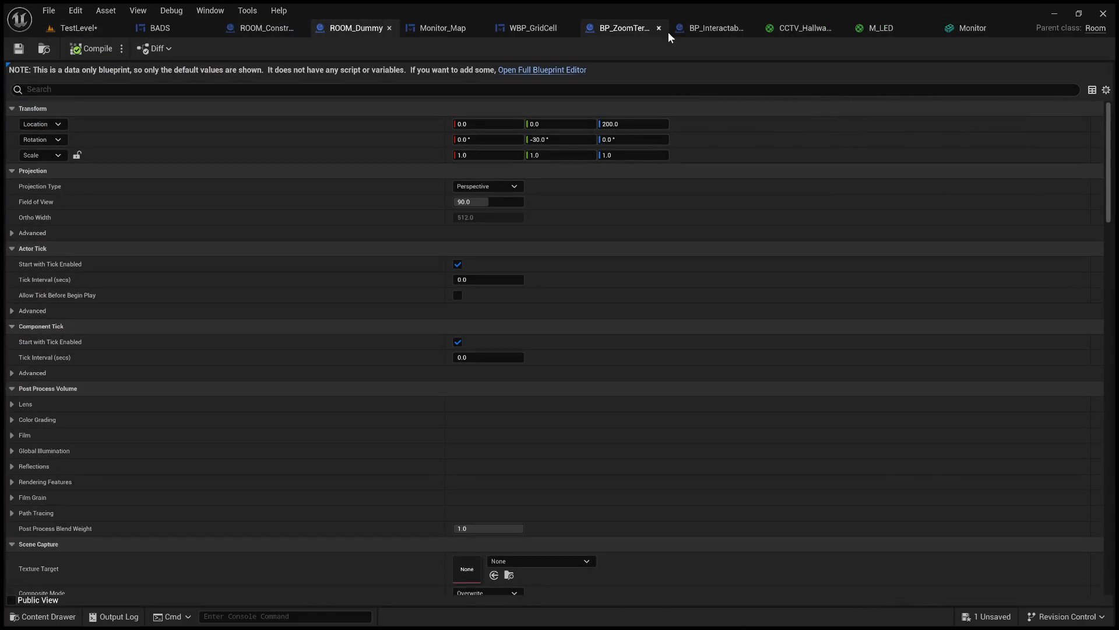
- Turn off Generate Overlap Events on StaticMesh3's advanced collision, then play TestLevel again
left_click(642, 30)
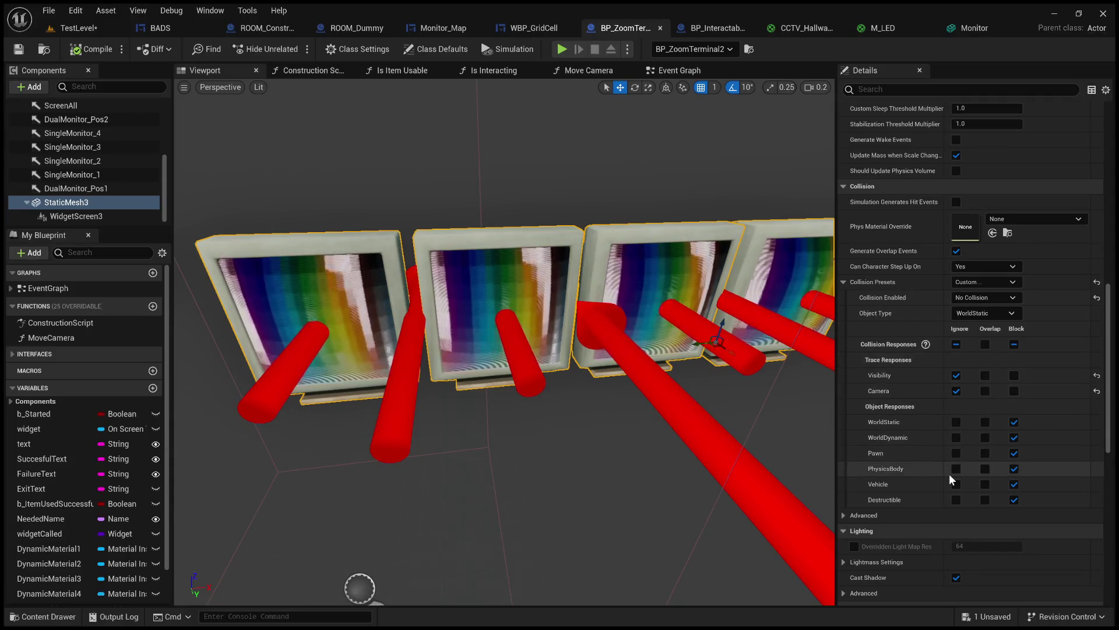
scroll(942, 497, "down", 1)
left_click(877, 495)
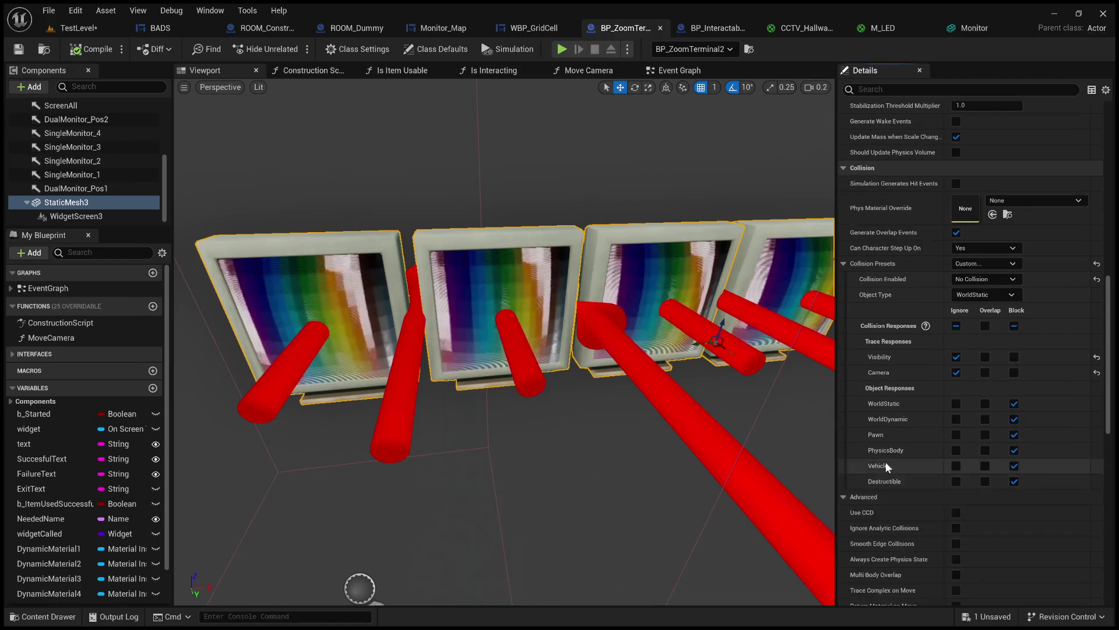
scroll(897, 464, "down", 3)
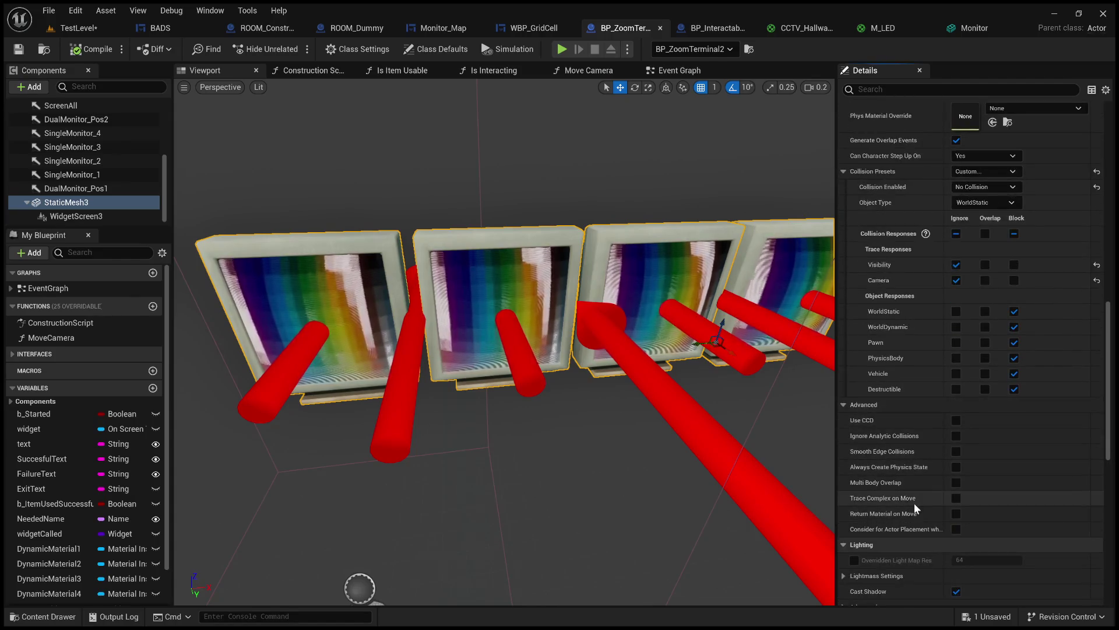
scroll(898, 422, "up", 1)
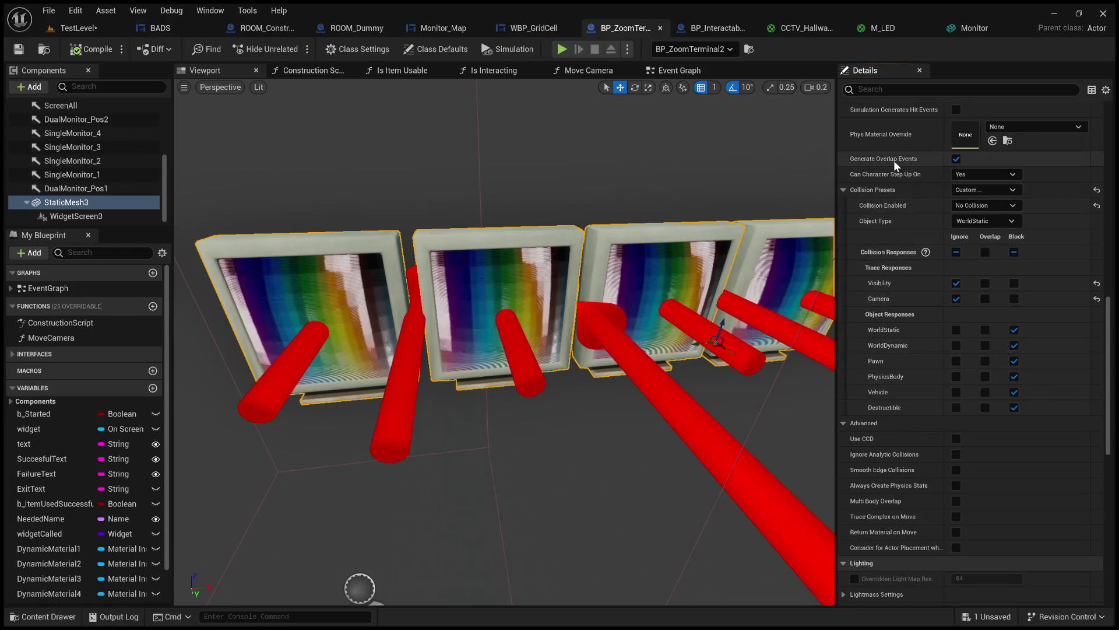
left_click(956, 159)
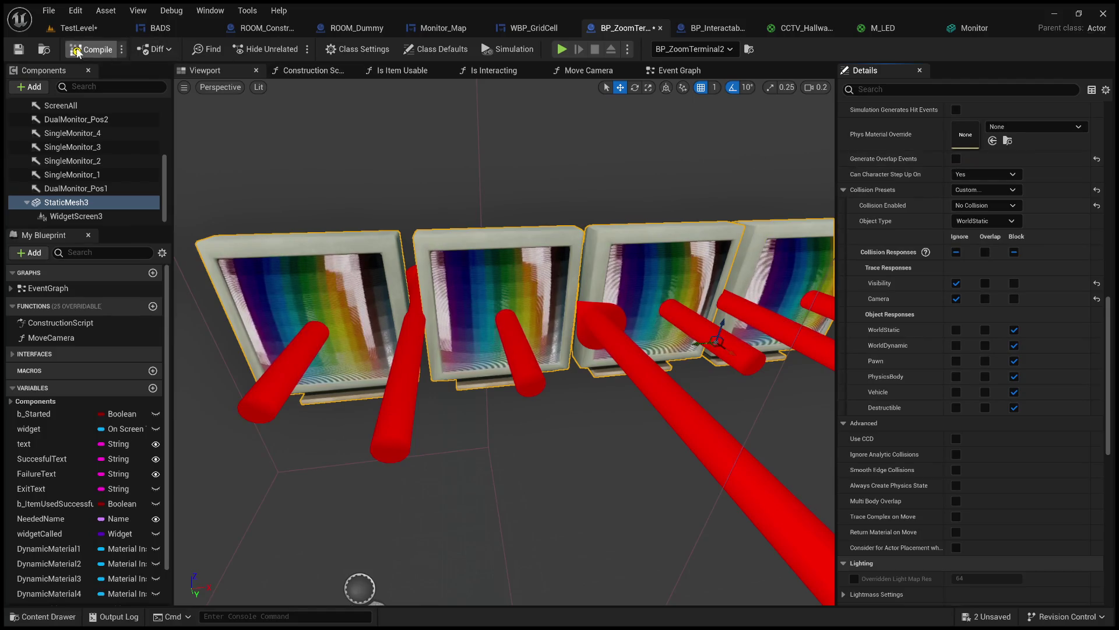
left_click(84, 26)
left_click(289, 49)
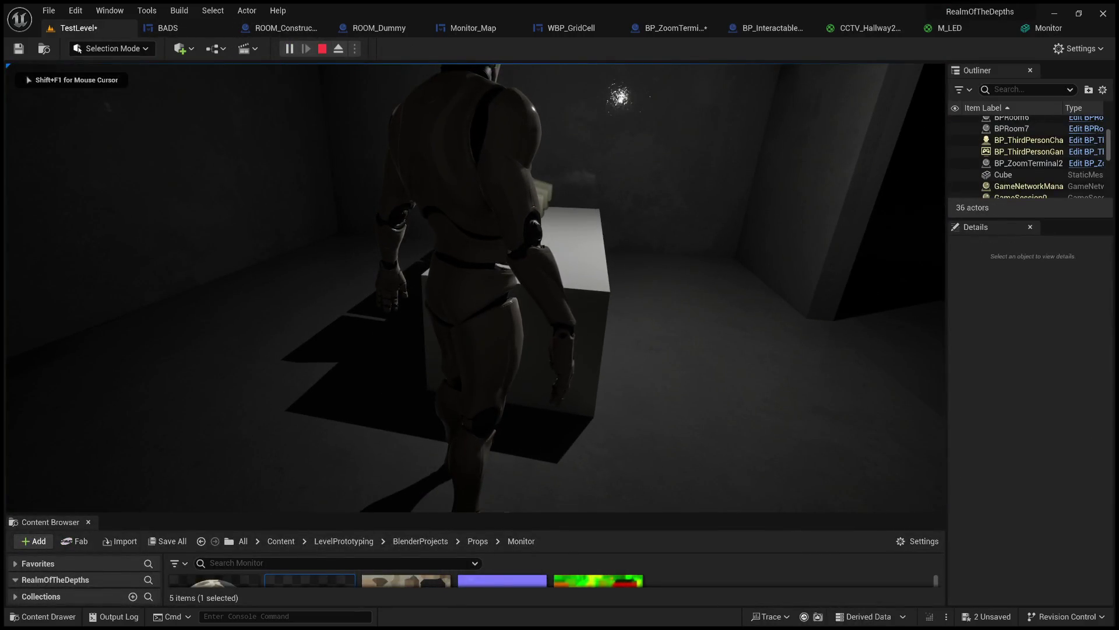
- Retest Headings on the behavior database monitor, then stop and return to BP_ZoomTerminal2
key("e")
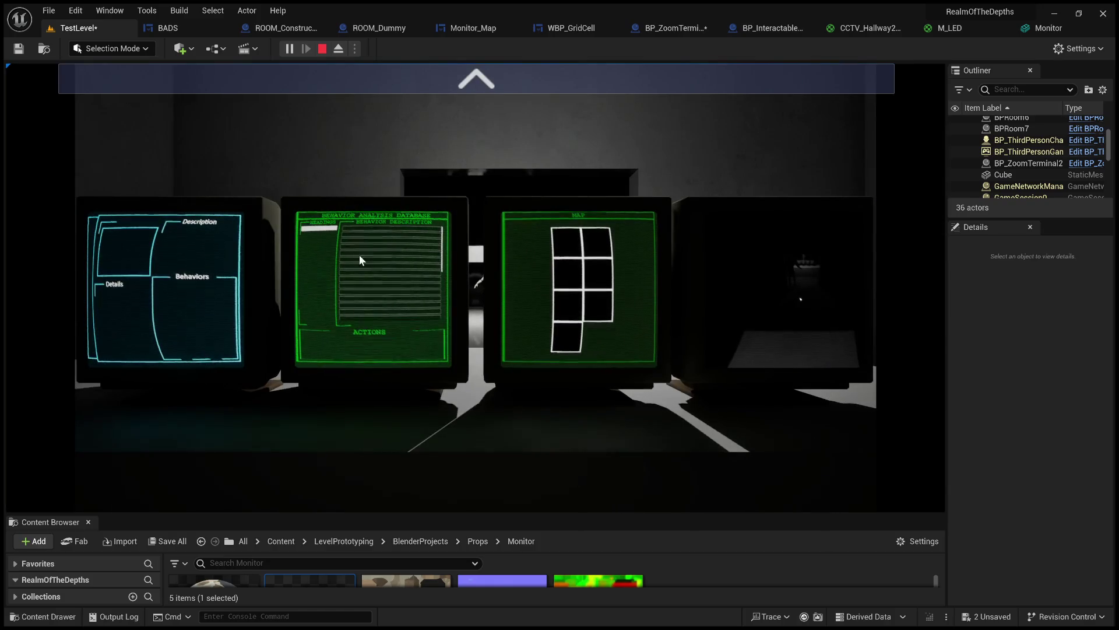
left_click(328, 232)
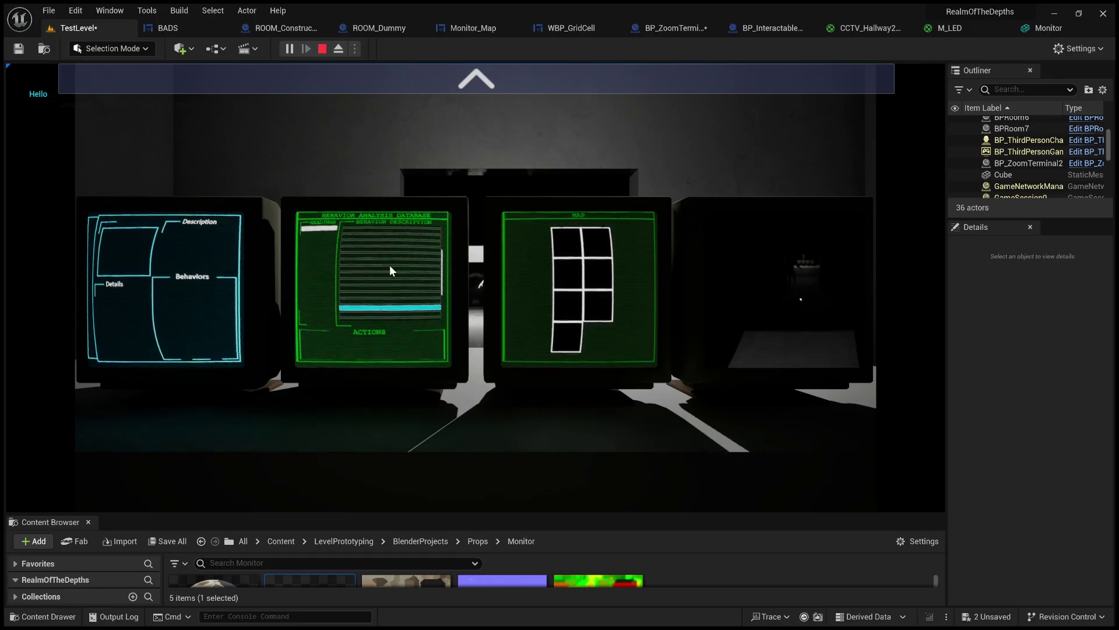
left_click(324, 50)
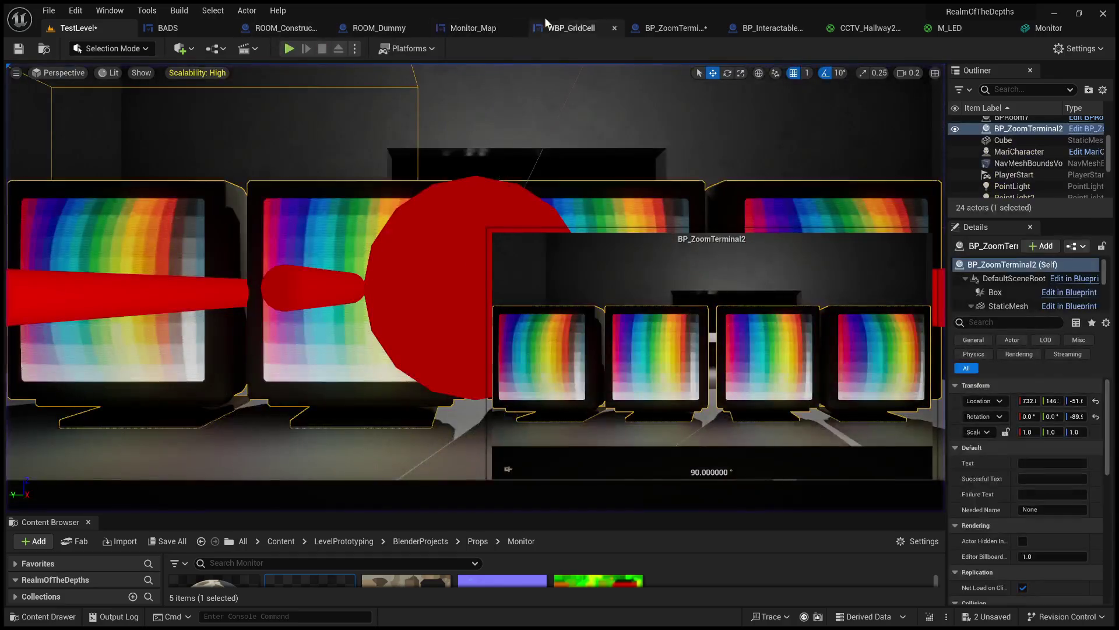
left_click(671, 29)
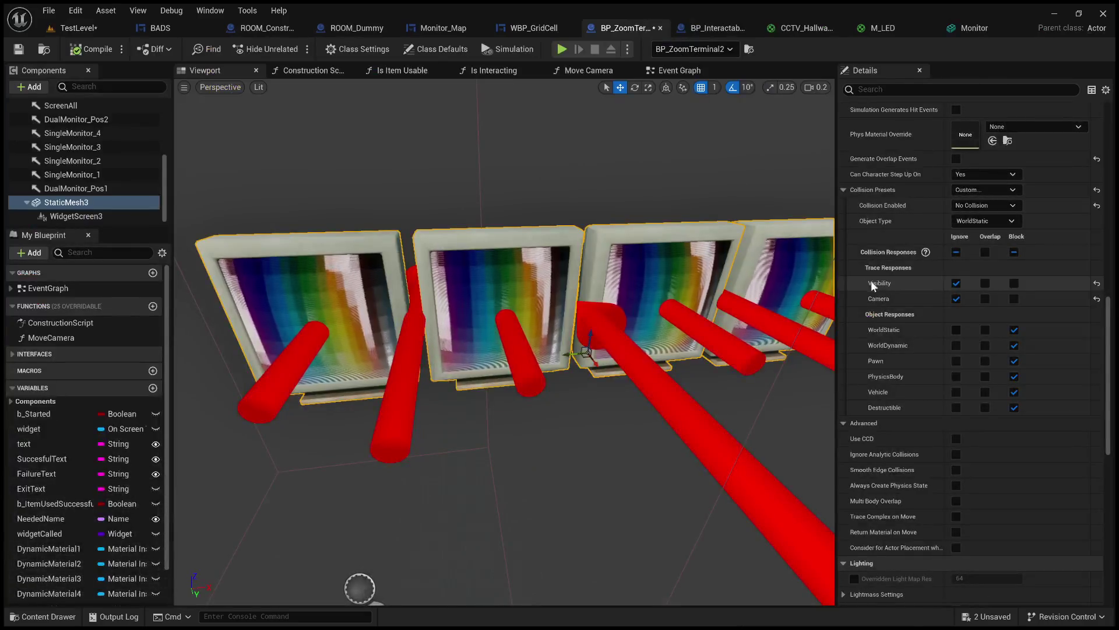
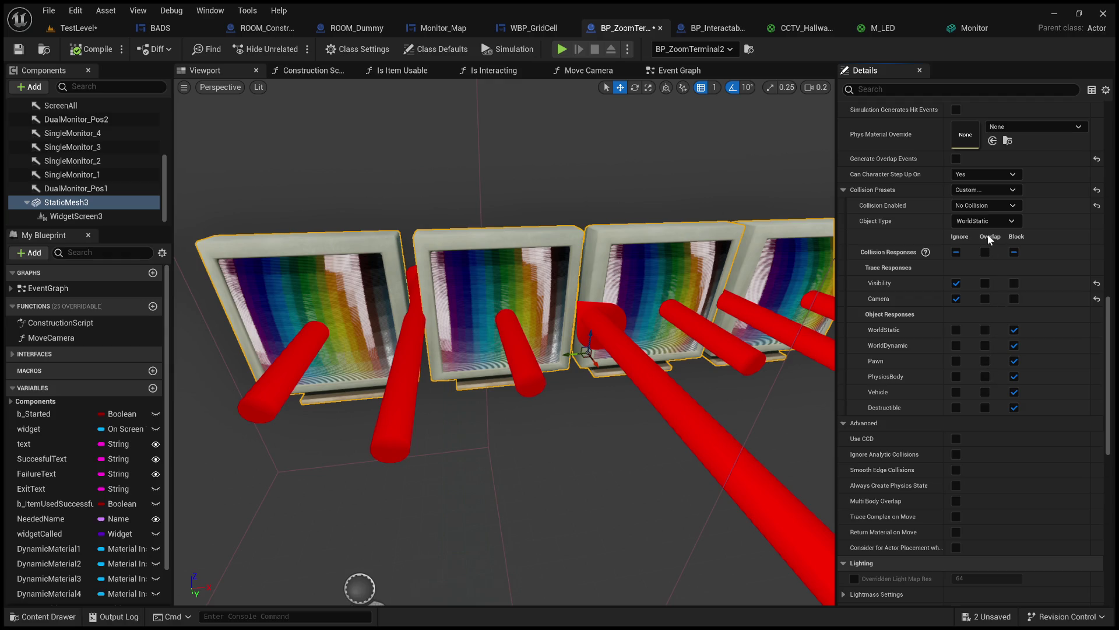
- Set the monitor mesh collision to Query Only, ignoring Visibility and Camera traces
left_click(985, 190)
left_click(950, 215)
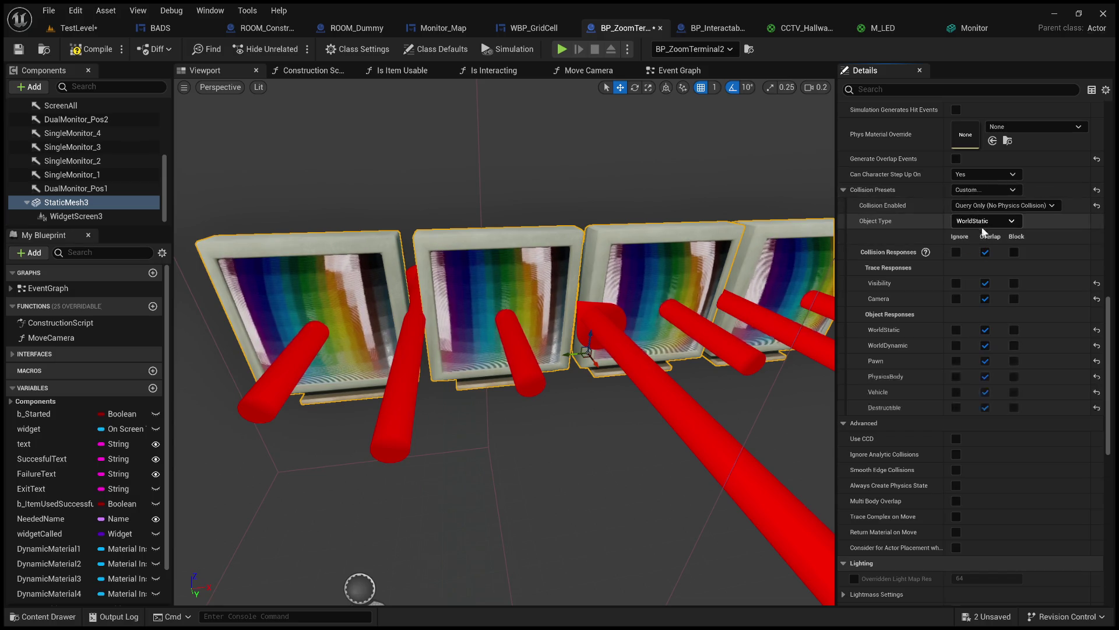
left_click(957, 283)
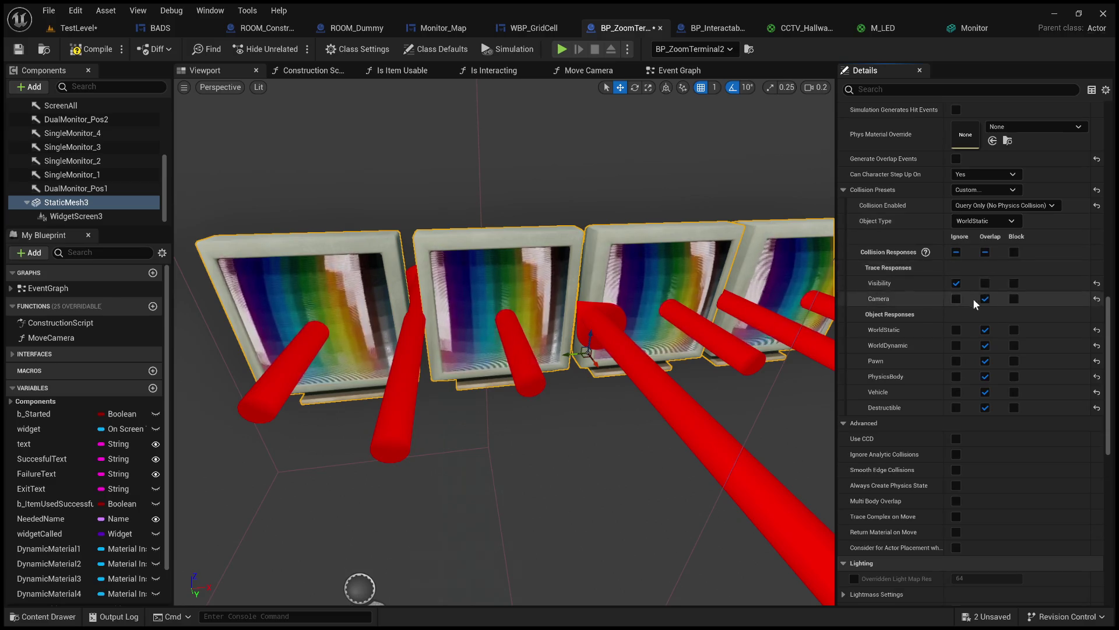
left_click(957, 299)
- Play-test TestLevel by clicking an entry on the in-game screen list
left_click(24, 49)
left_click(68, 31)
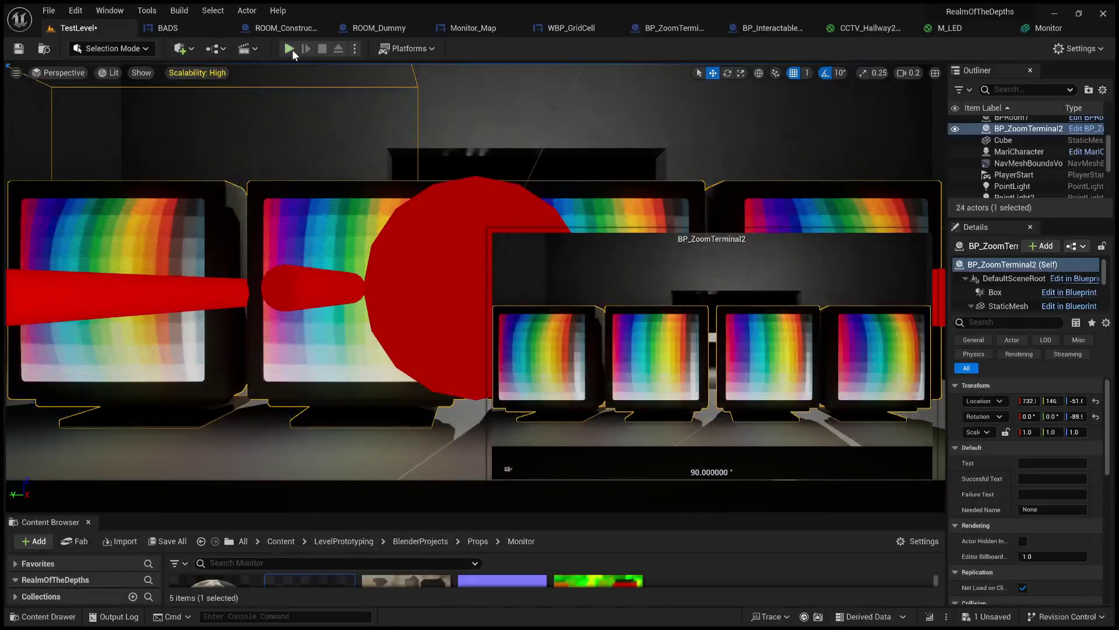
left_click(290, 49)
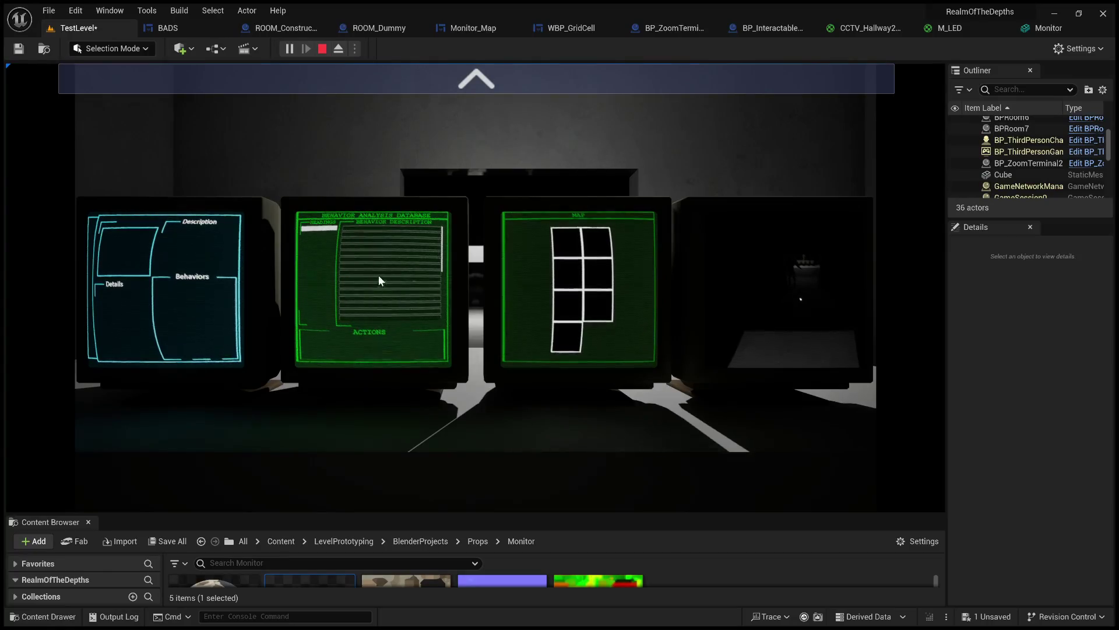
left_click(326, 232)
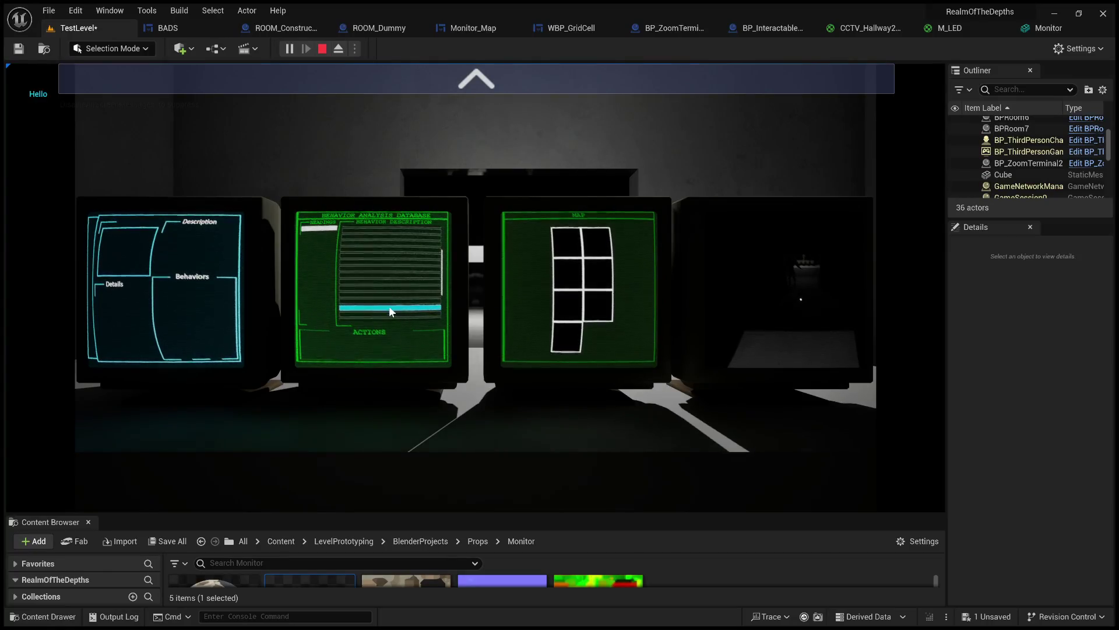
left_click(323, 50)
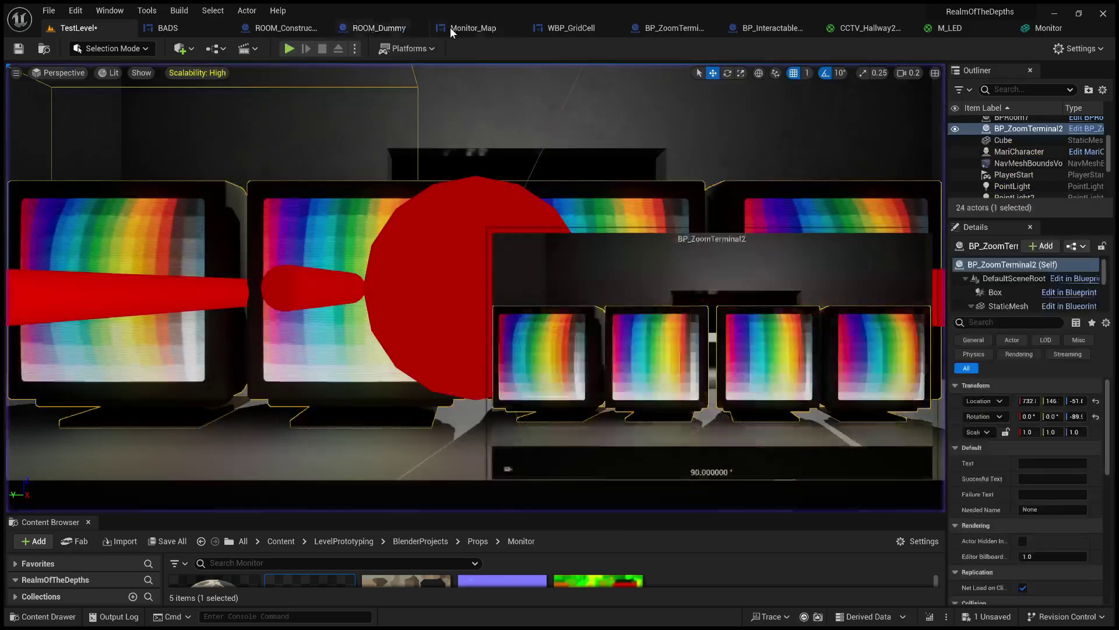
- Back in BP_ZoomTerminal2, make the mesh ignore WorldStatic objects
left_click(373, 29)
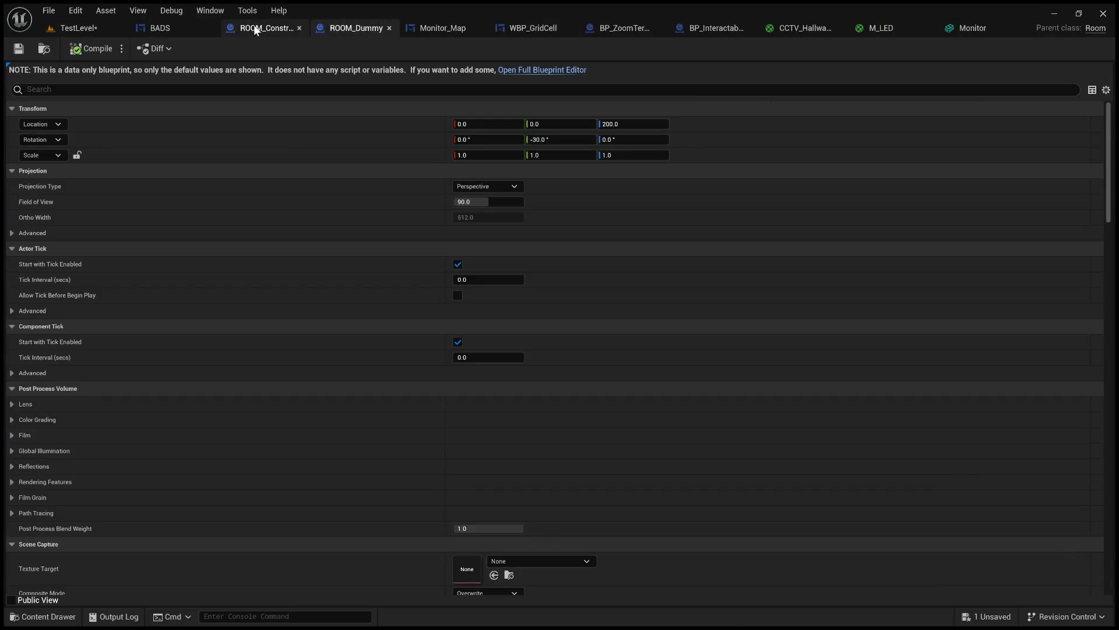
left_click_drag(593, 36, 140, 30)
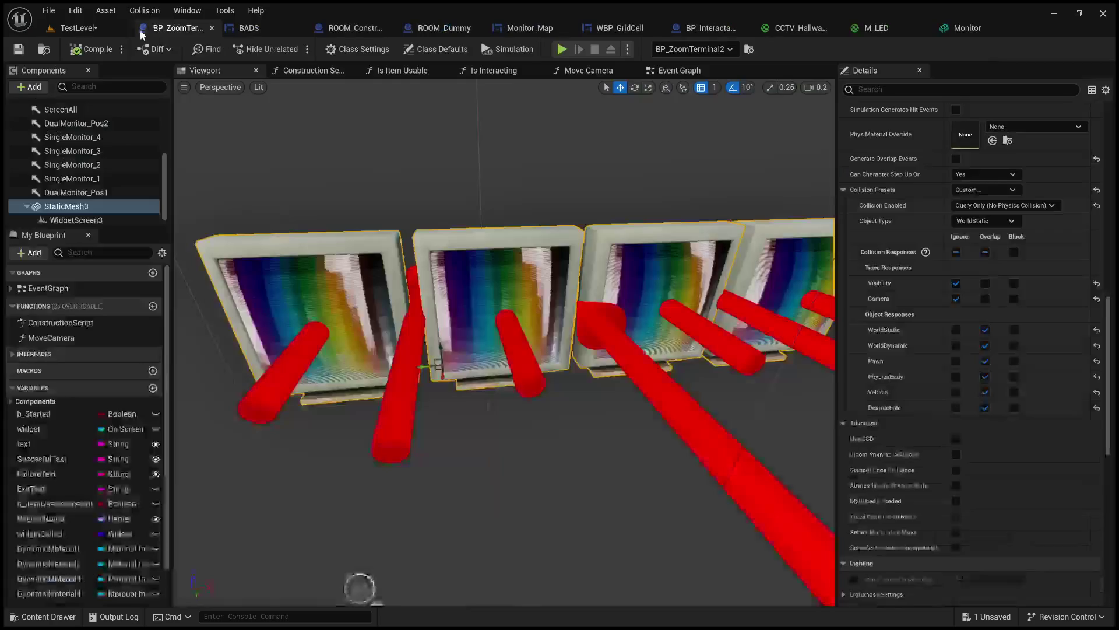
left_click(956, 329)
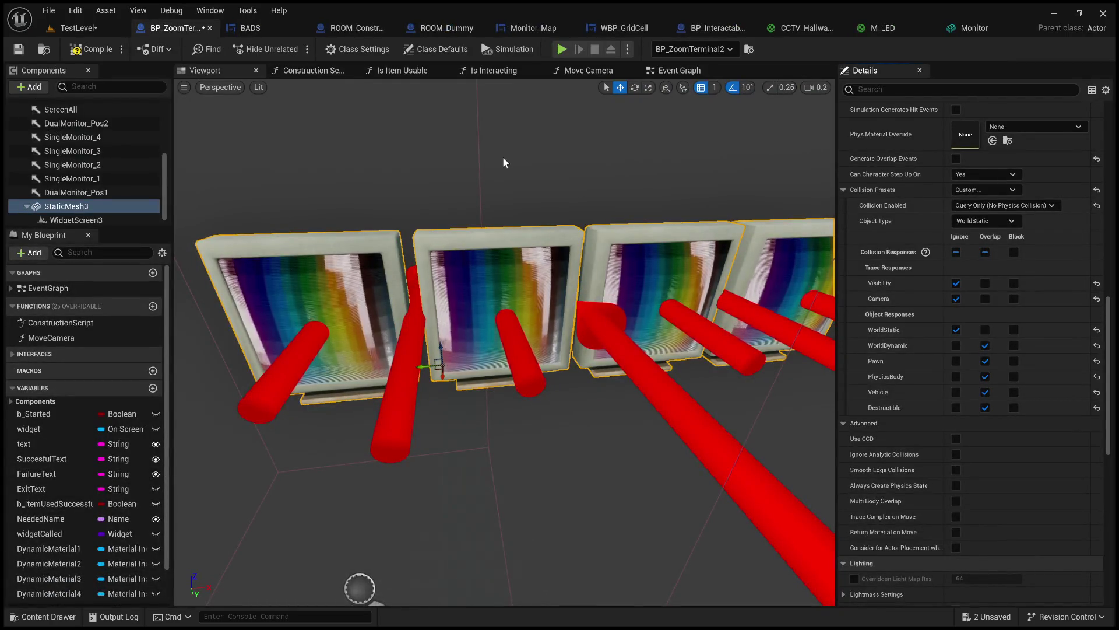
- Play-test TestLevel, compile BP_ZoomTerminal2, and play-test the monitors again
left_click(95, 31)
left_click(290, 48)
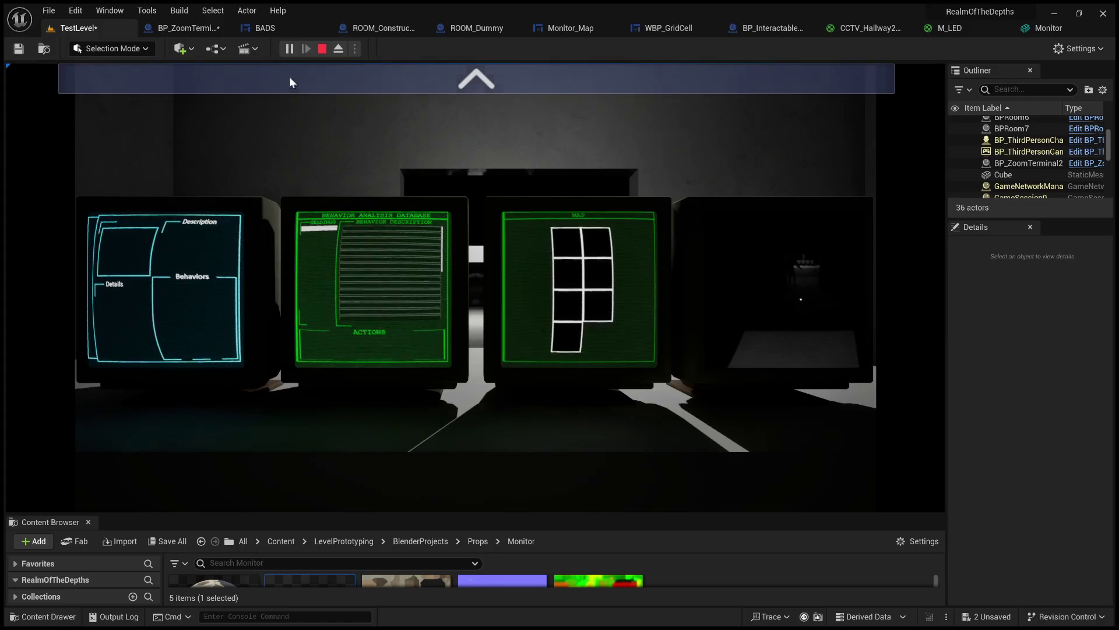
left_click(323, 49)
left_click(201, 29)
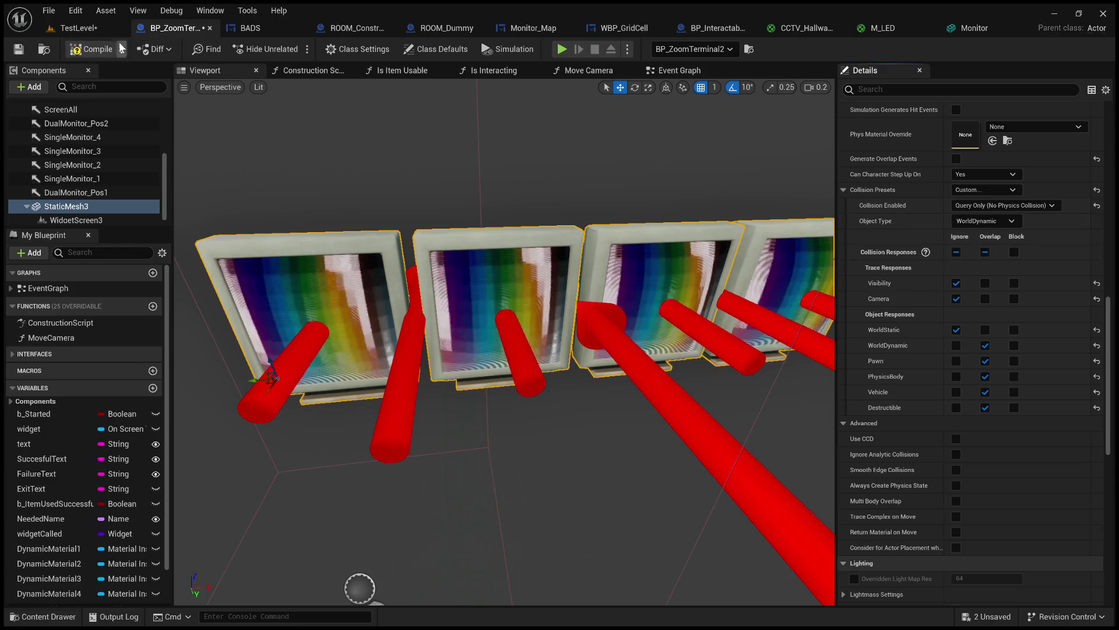
left_click(87, 49)
left_click(85, 26)
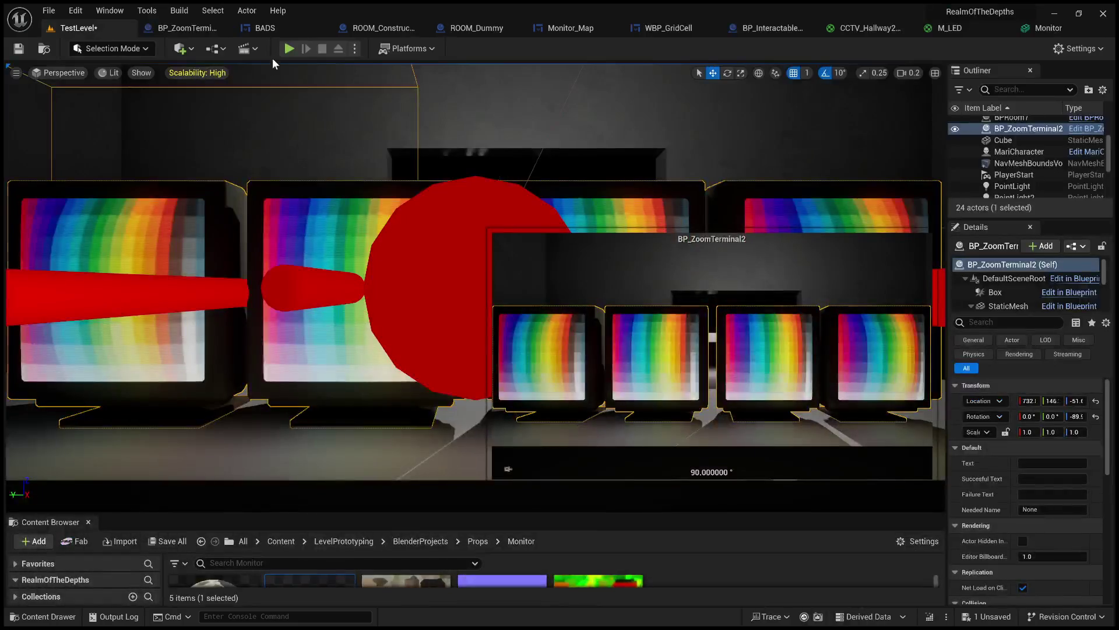
left_click(289, 49)
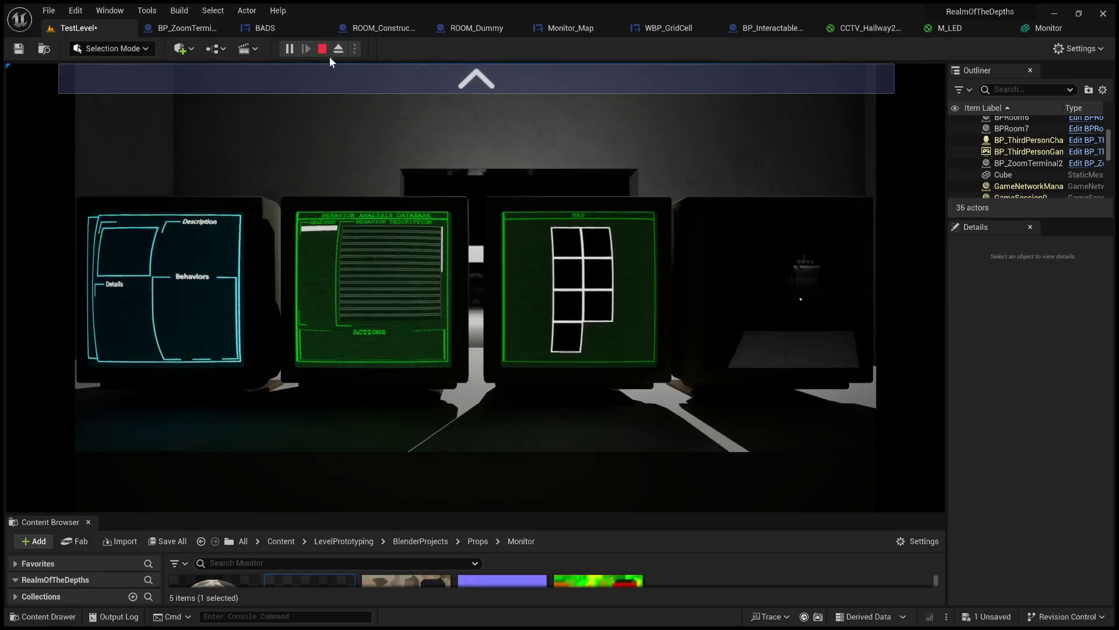
left_click(322, 49)
- Make the mesh ignore WorldDynamic, then play-test by zooming onto the monitors with E
left_click(198, 28)
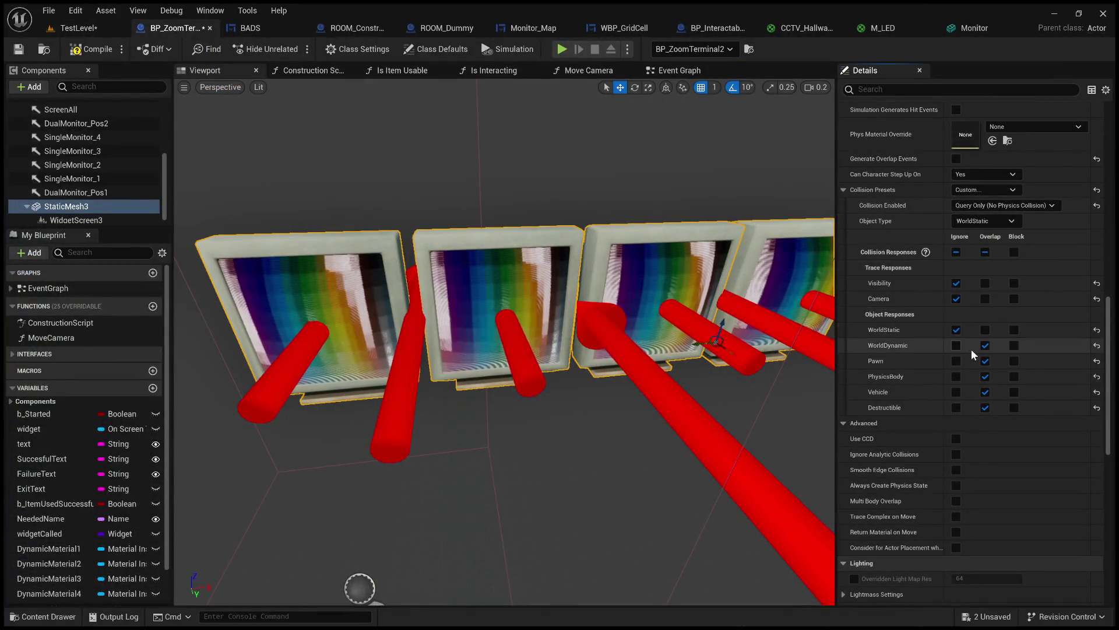
left_click(956, 344)
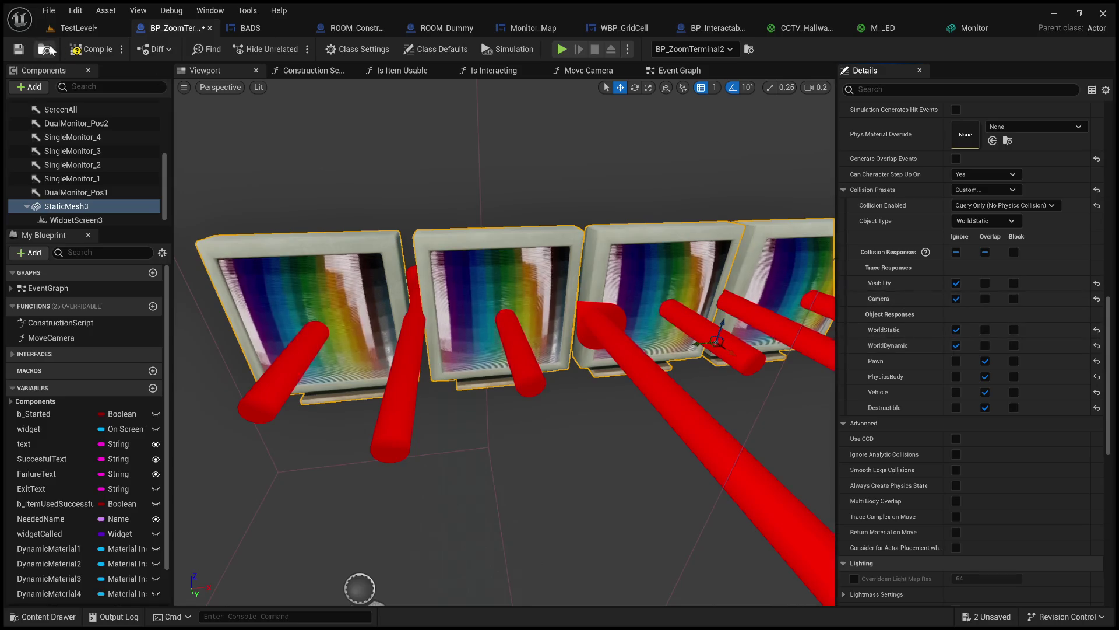
left_click(80, 27)
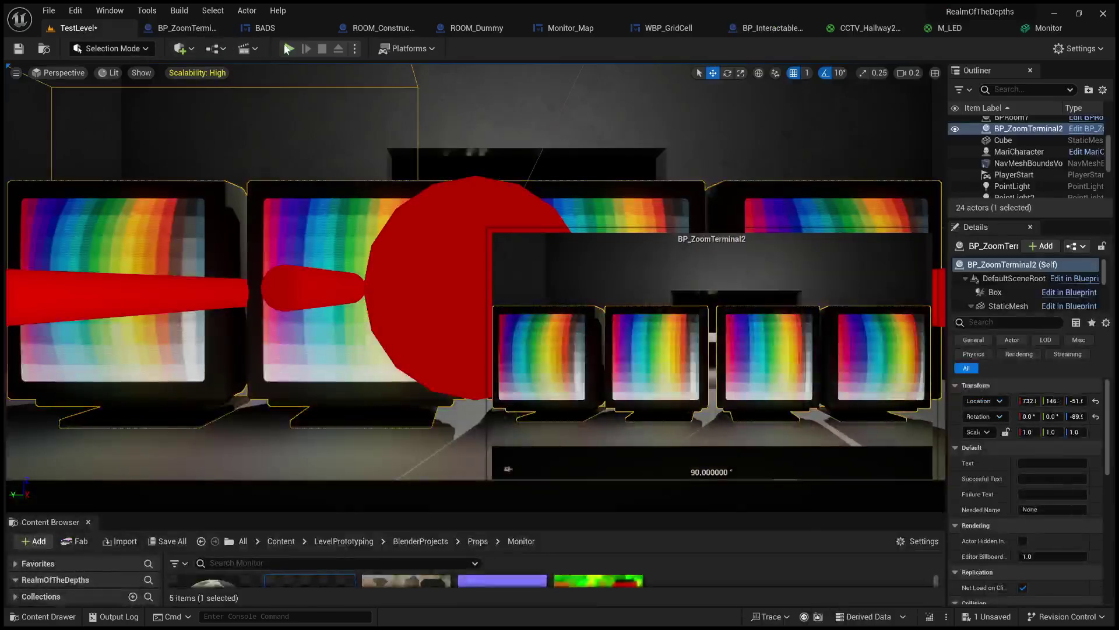
left_click(289, 48)
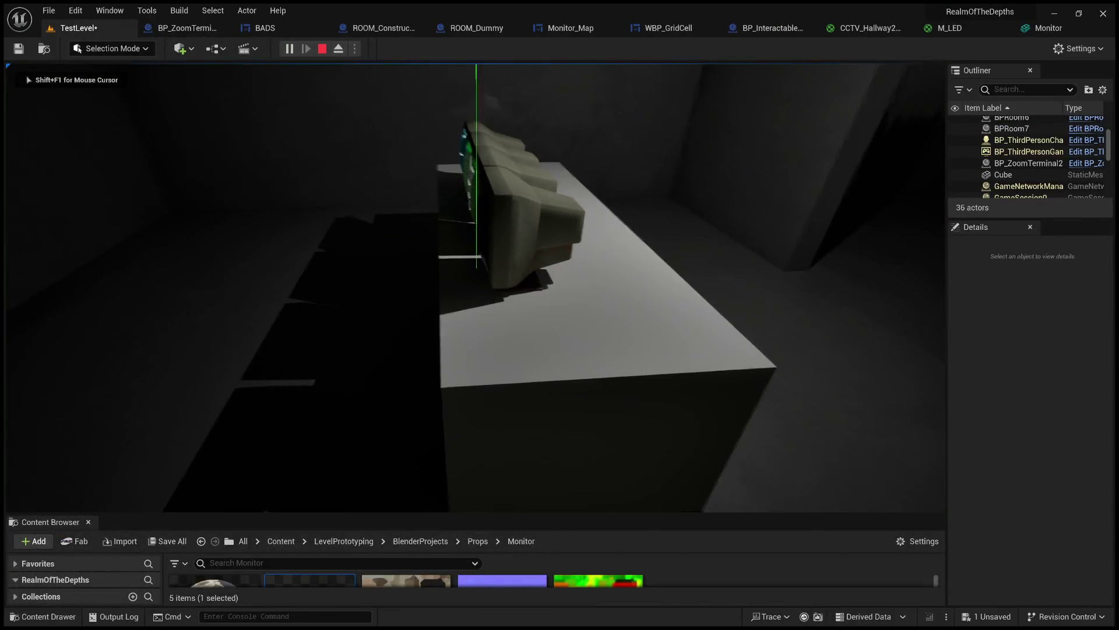
key("e")
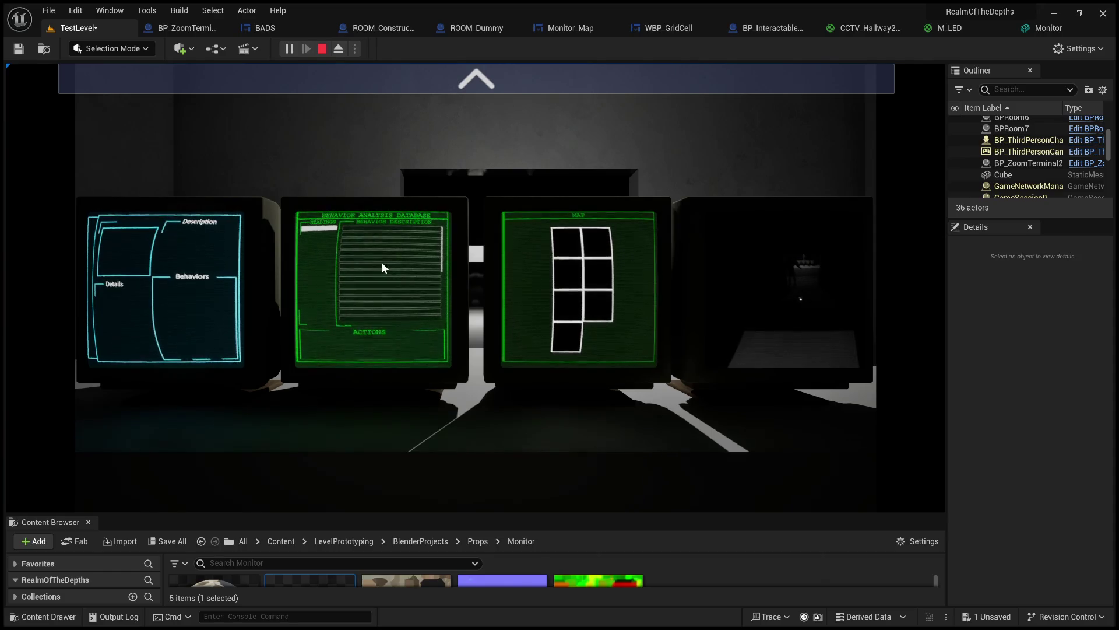
left_click(319, 49)
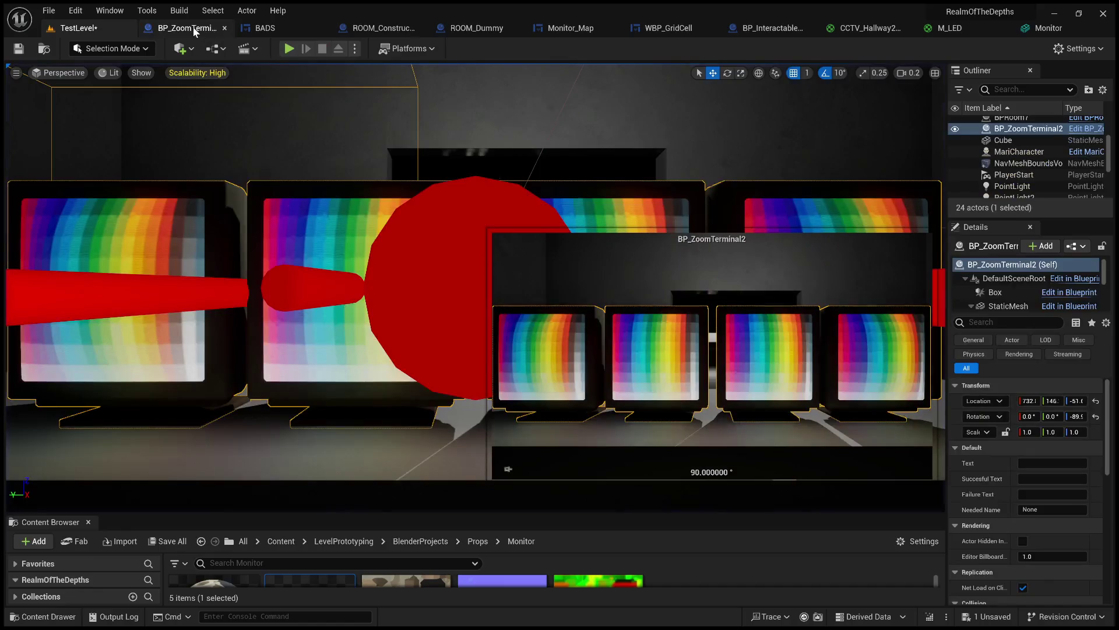
- Make the mesh ignore Pawn, set its object type to WorldDynamic, and play-test
left_click(194, 31)
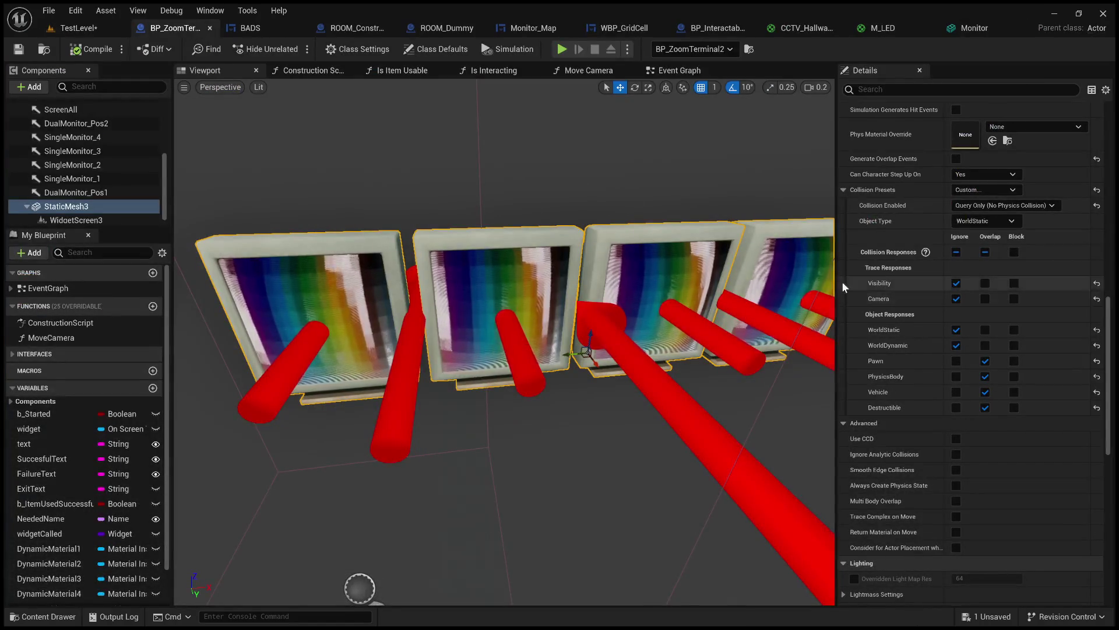
left_click(957, 361)
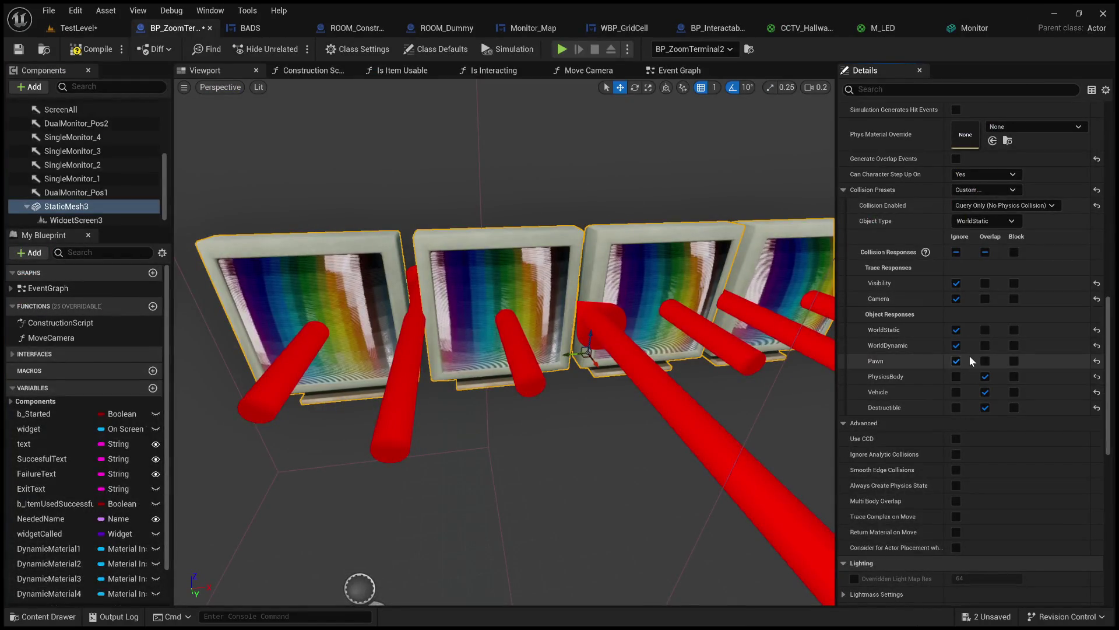
left_click(984, 223)
left_click(987, 239)
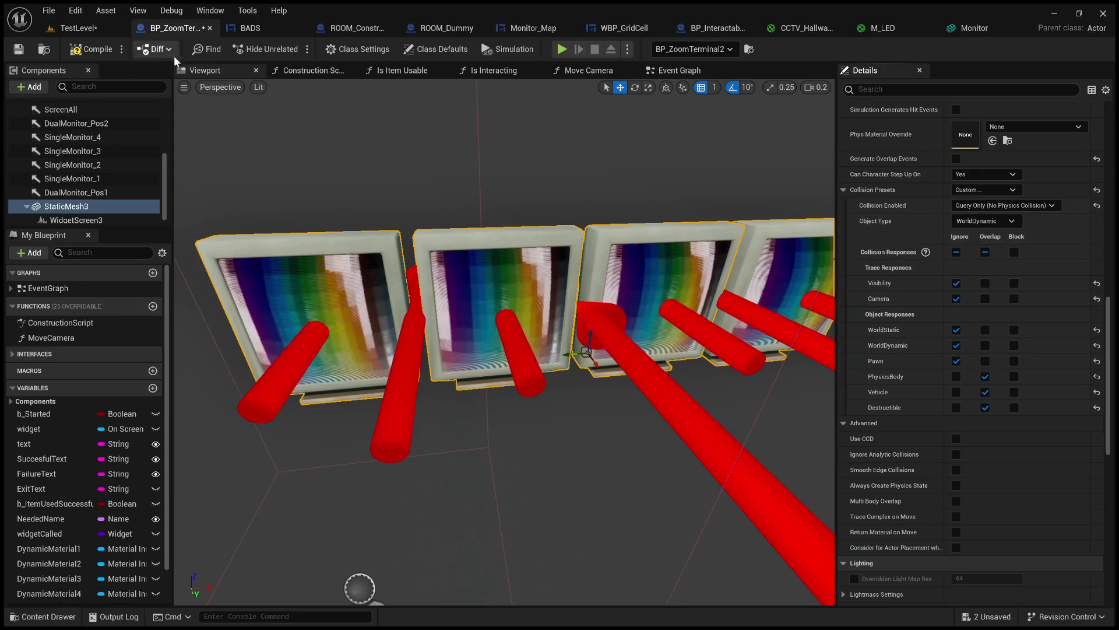
left_click(116, 28)
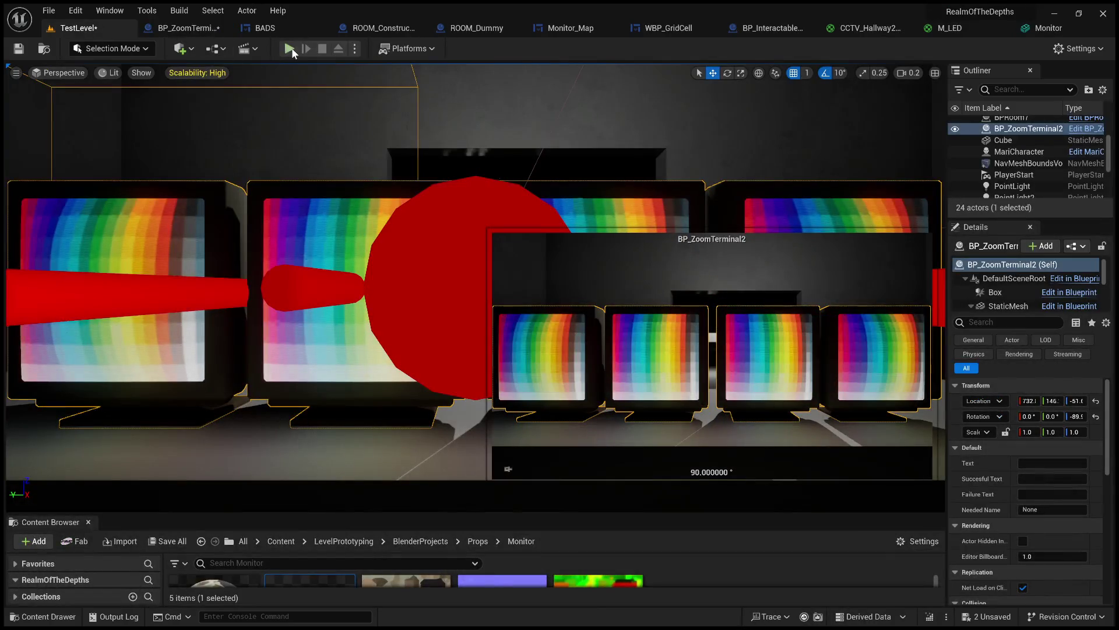
left_click(290, 49)
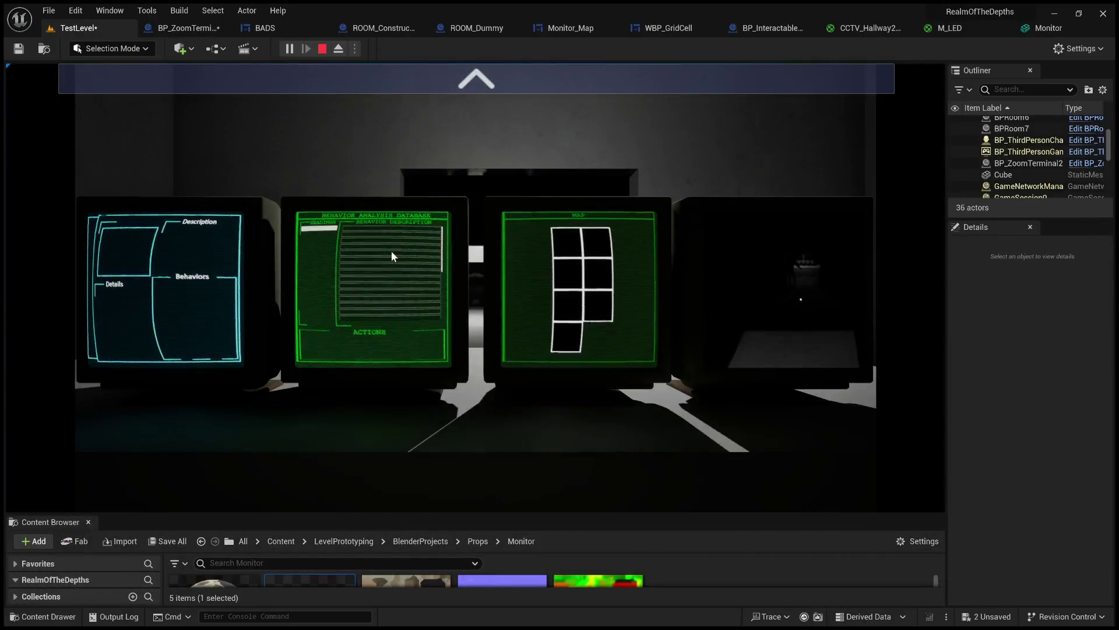
left_click(187, 28)
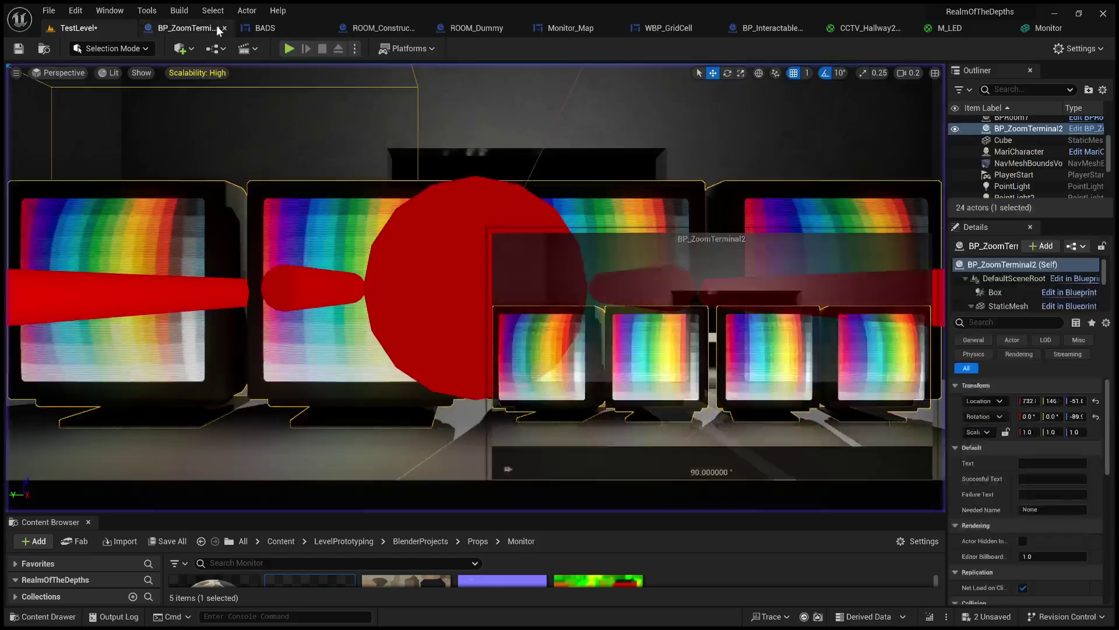
- Ignore PhysicsBody, revert the object type to WorldStatic, and play-test again
left_click(956, 377)
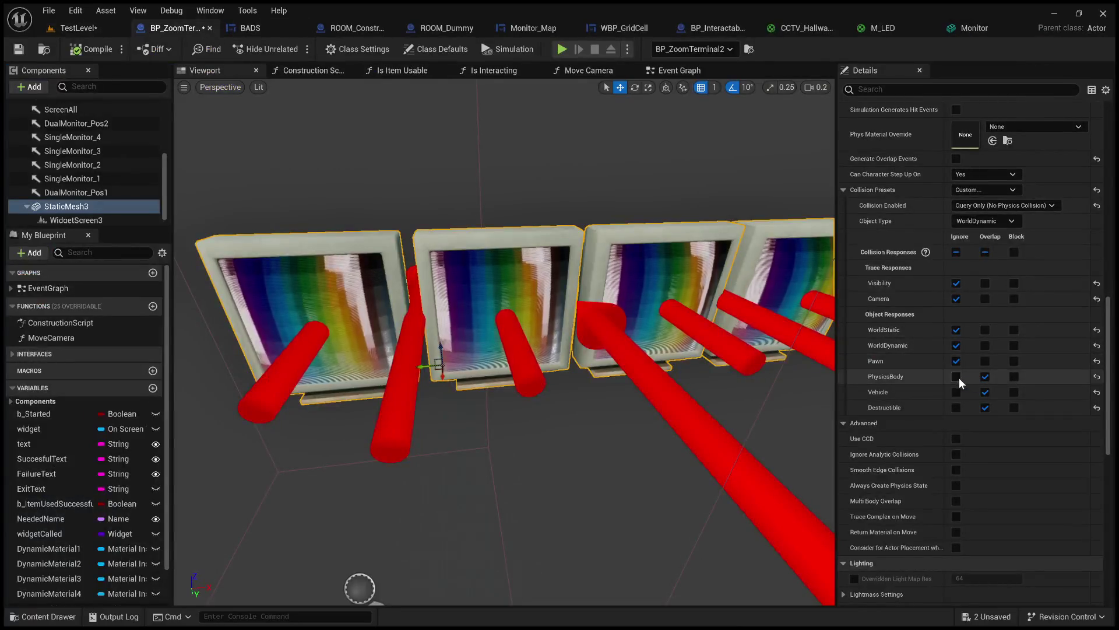
left_click(984, 221)
left_click(982, 233)
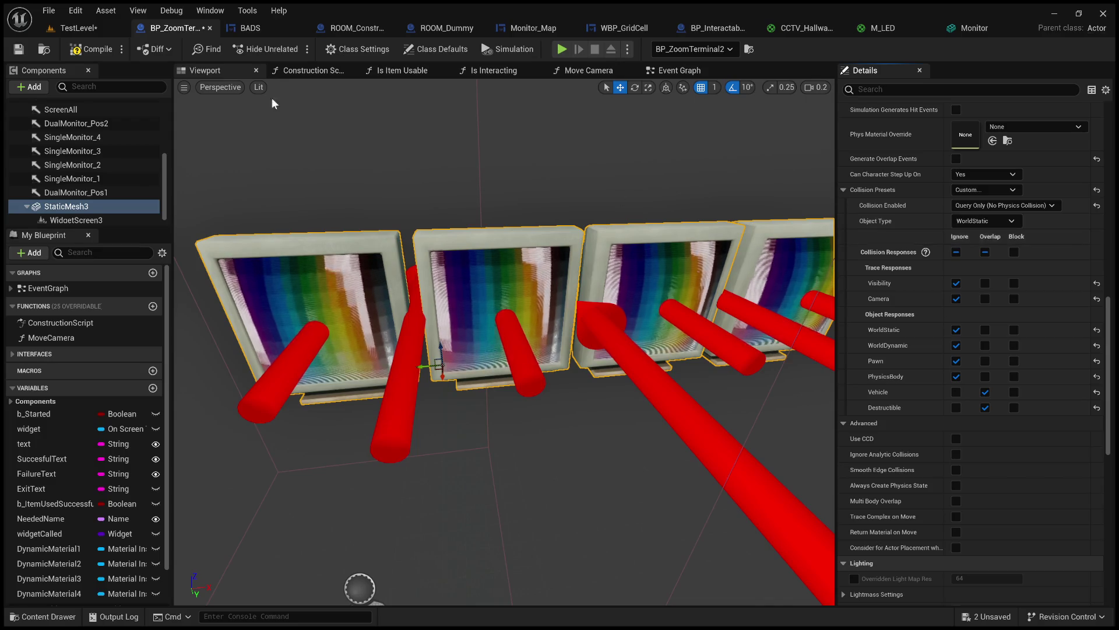
left_click(76, 28)
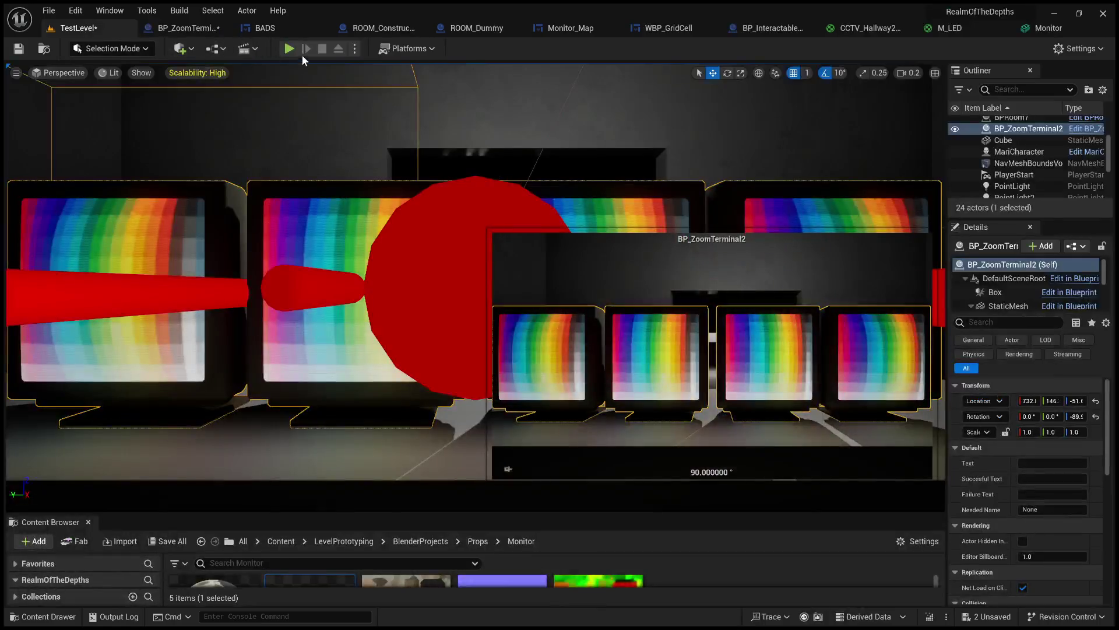
left_click(290, 49)
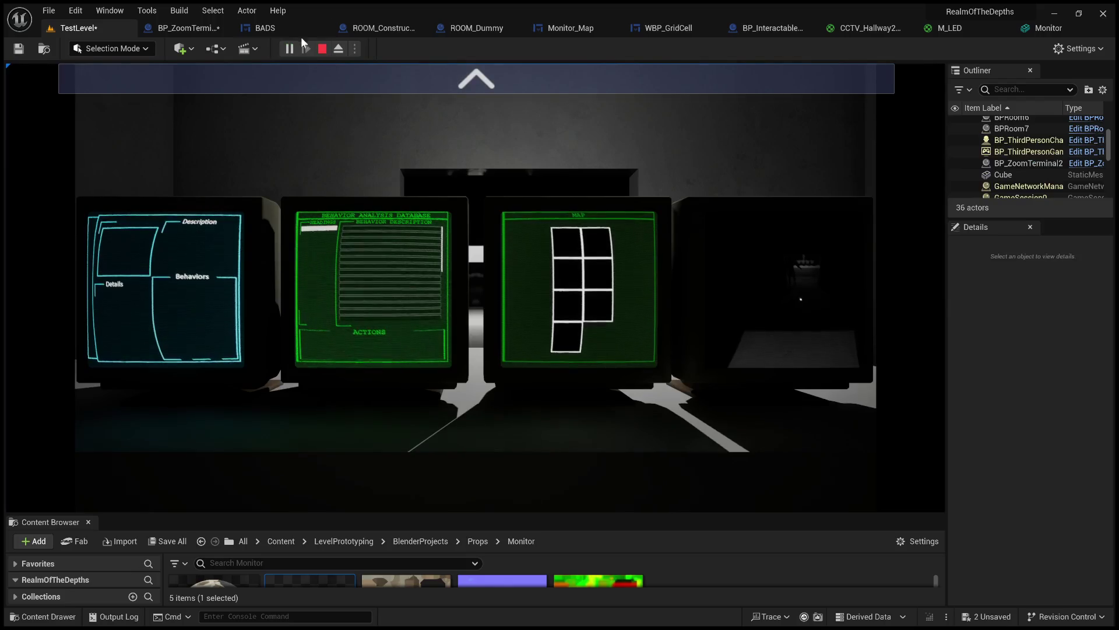
left_click(319, 49)
- Ignore Vehicle and Destructible and set the mesh's object type to PhysicsBody
left_click(187, 28)
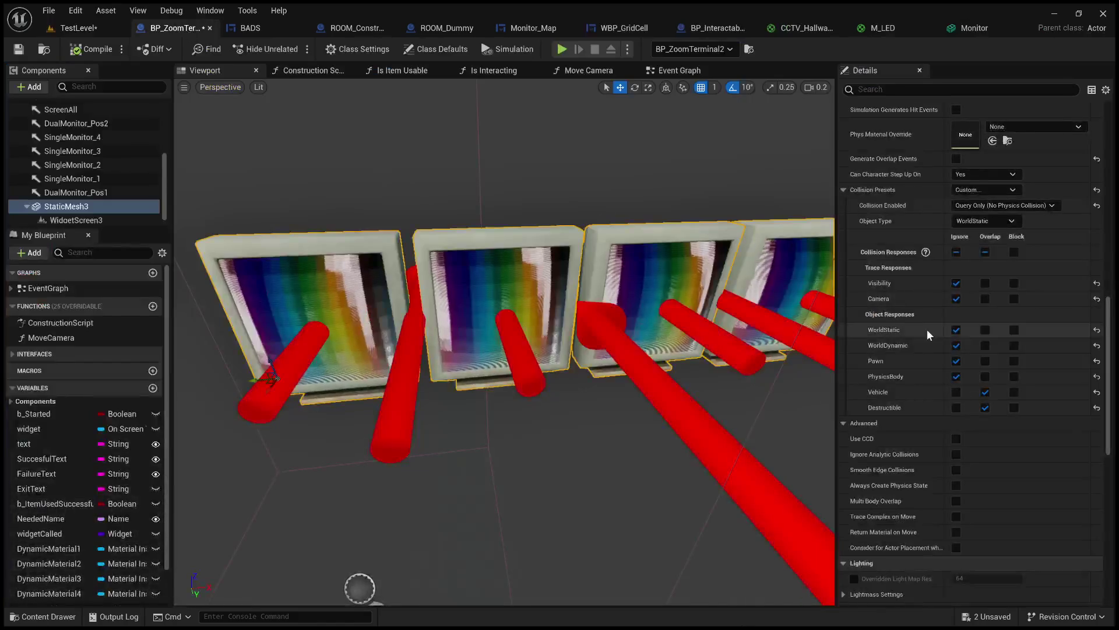
left_click(956, 392)
left_click(956, 407)
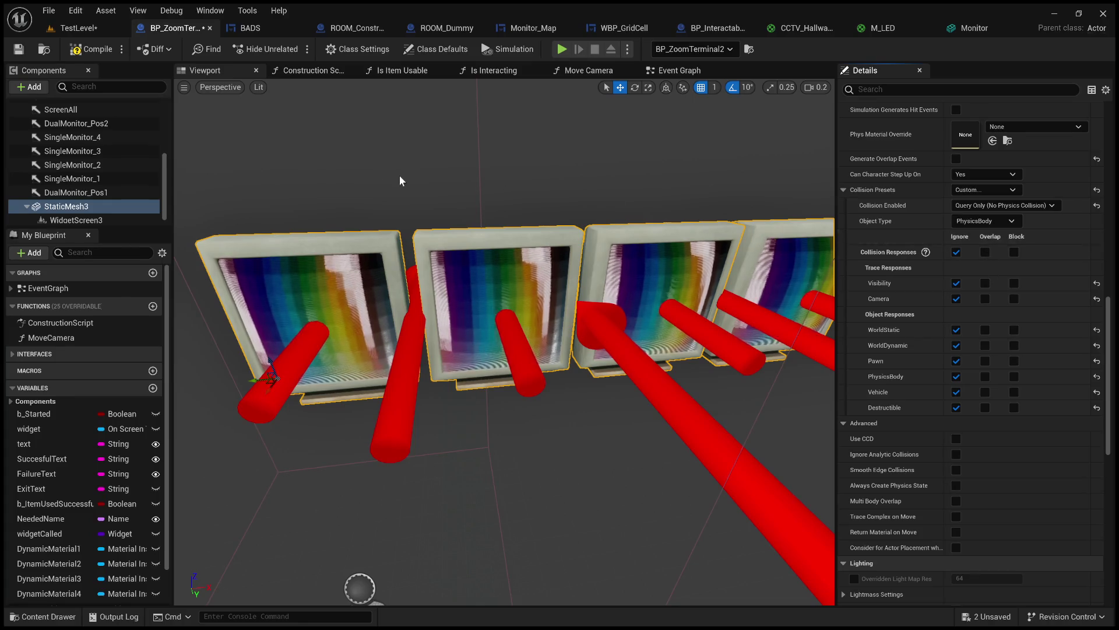
left_click(985, 220)
left_click(979, 265)
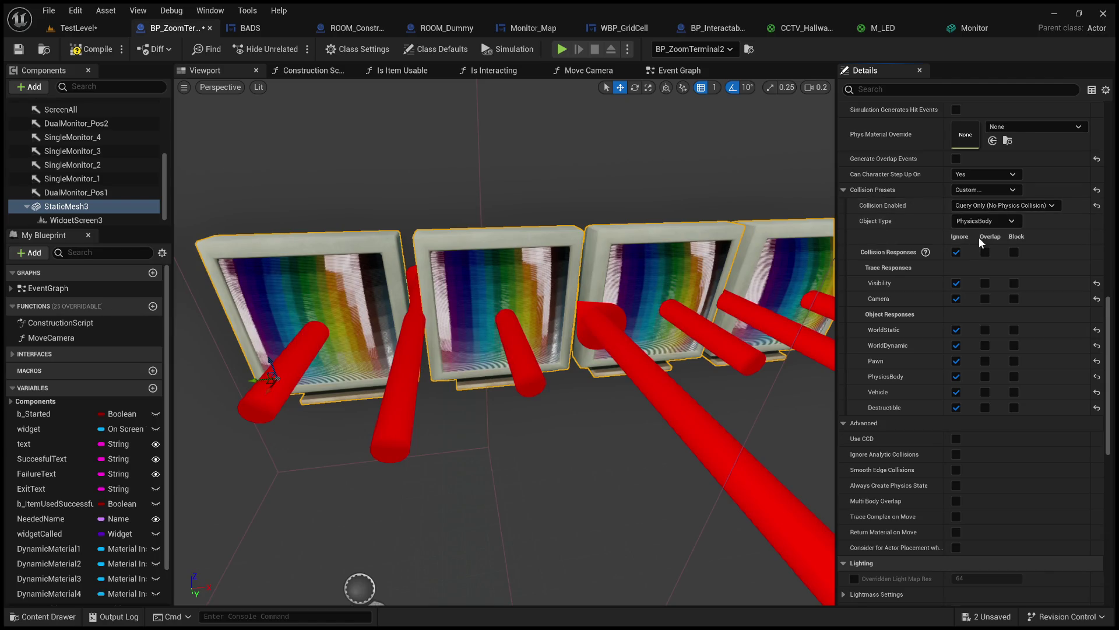
left_click(87, 27)
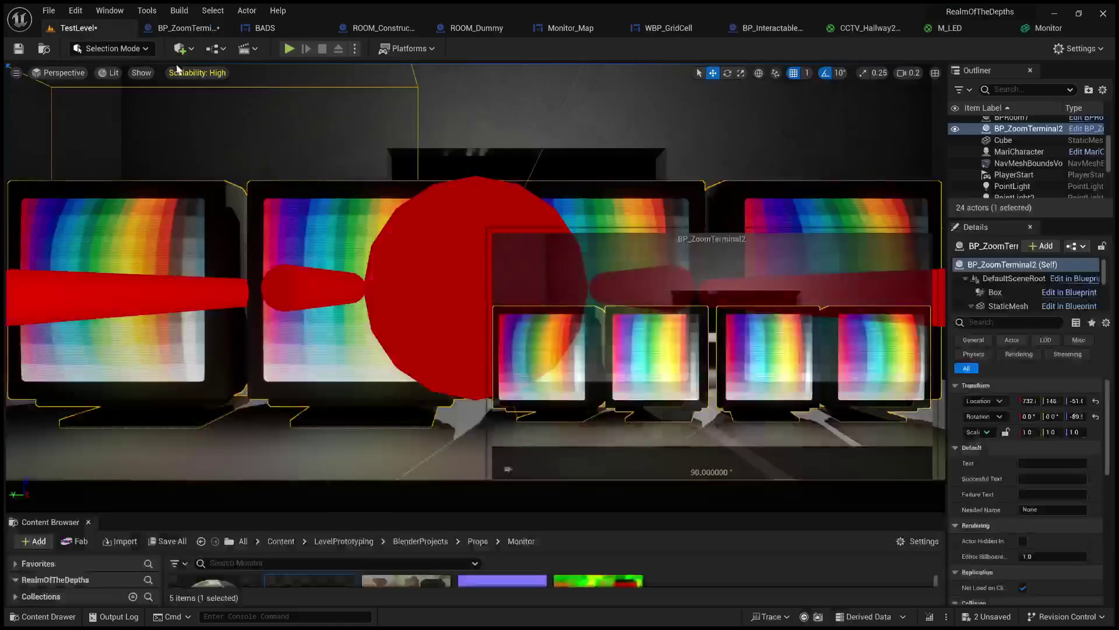
left_click(287, 48)
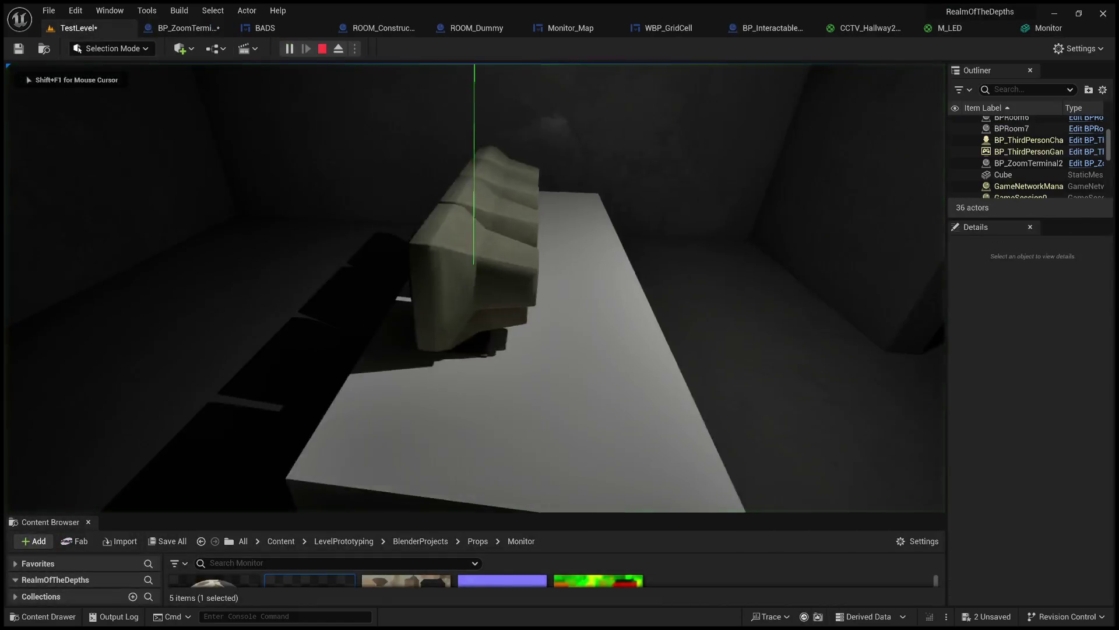
key("e")
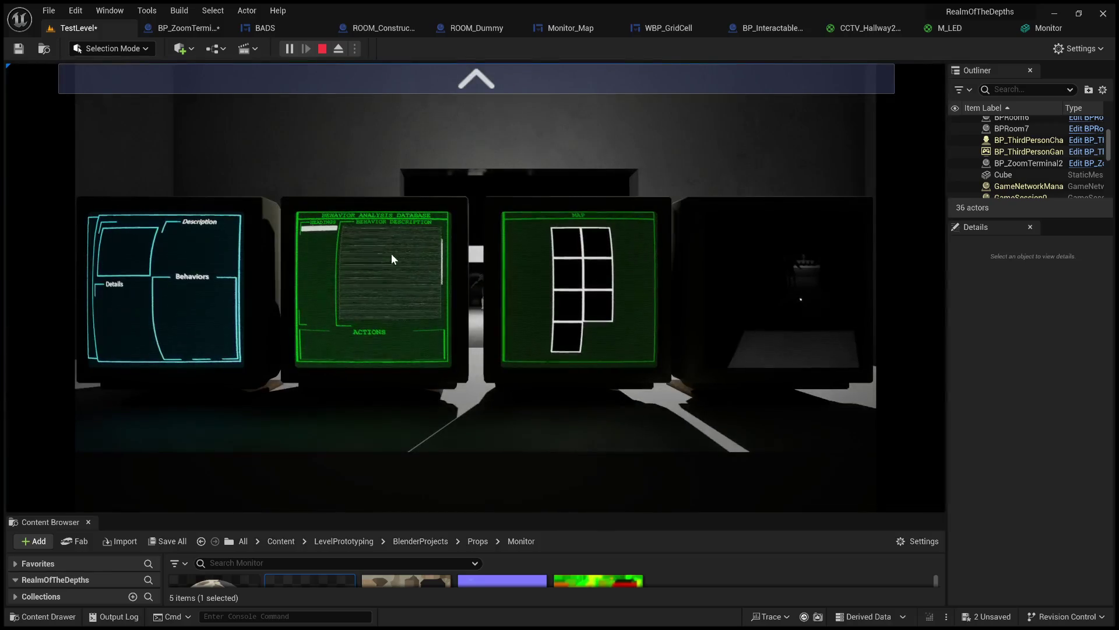
key("e")
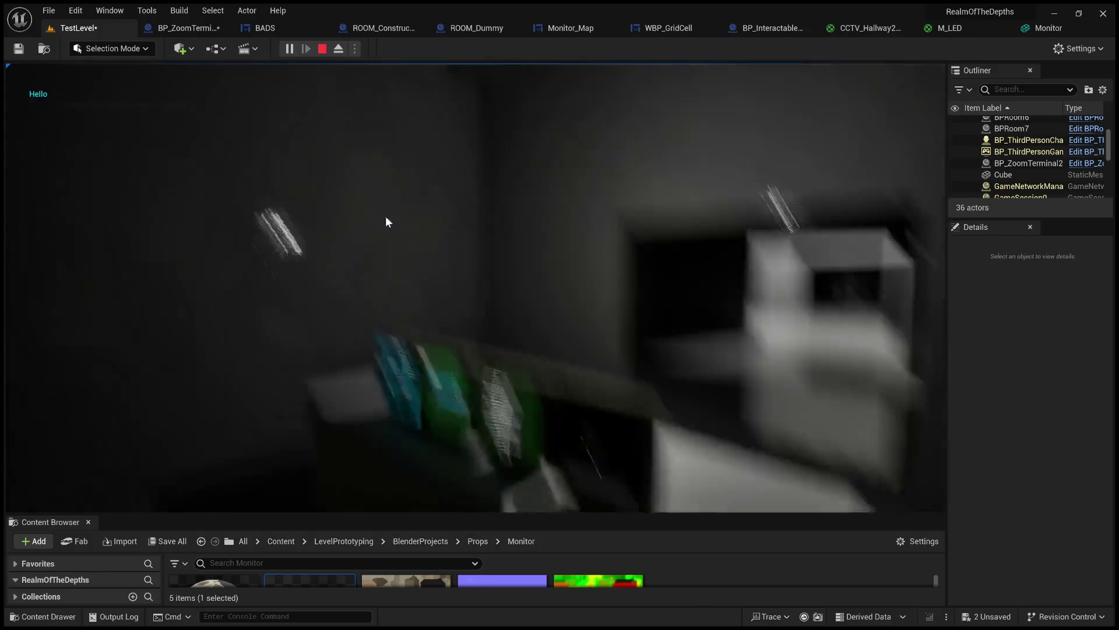
left_click(324, 50)
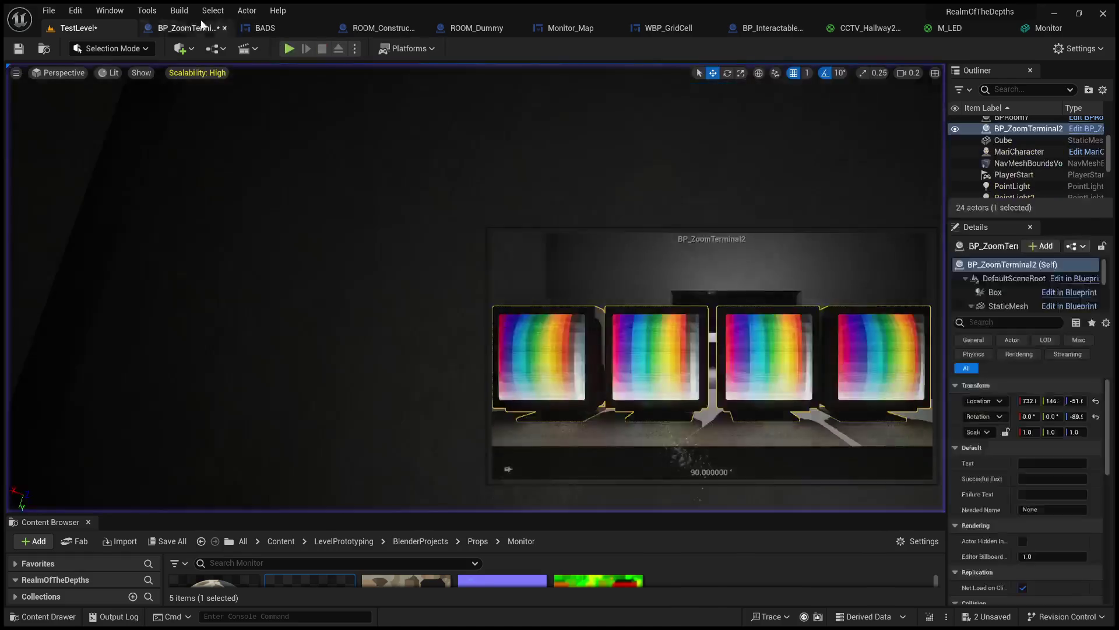
- Cycle StaticMesh3's collision preset through Default and BlockAll to Custom, then compile
left_click(187, 28)
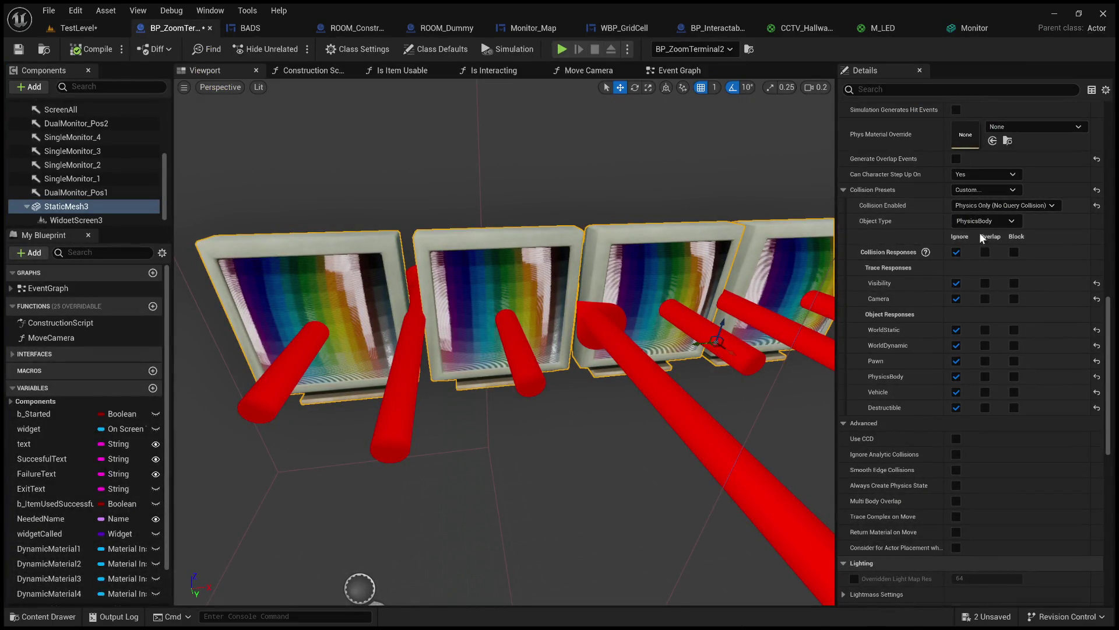
left_click(985, 190)
left_click(978, 203)
left_click(985, 189)
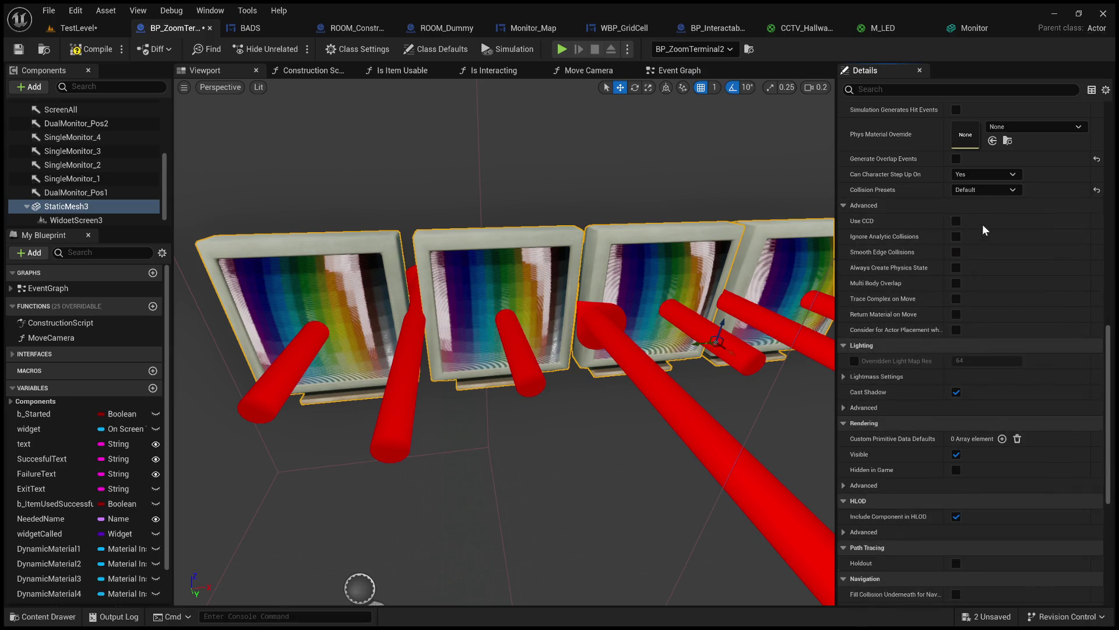
left_click(984, 229)
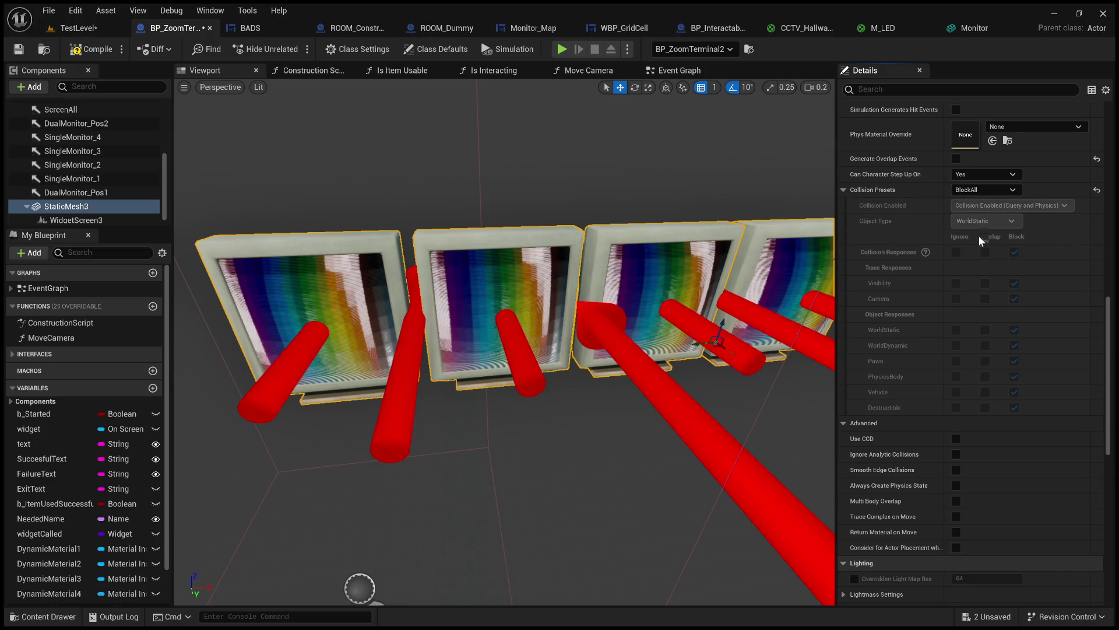
left_click(997, 205)
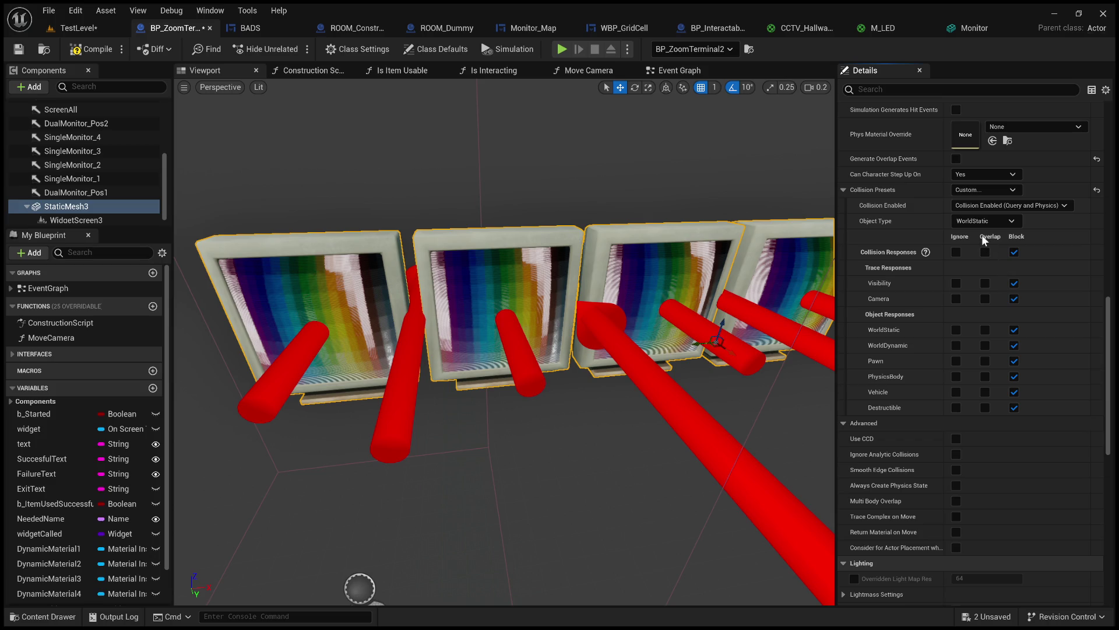
left_click(89, 49)
- Play TestLevel, scroll the middle monitor's Behavior Description list and click its lower rows
left_click(87, 29)
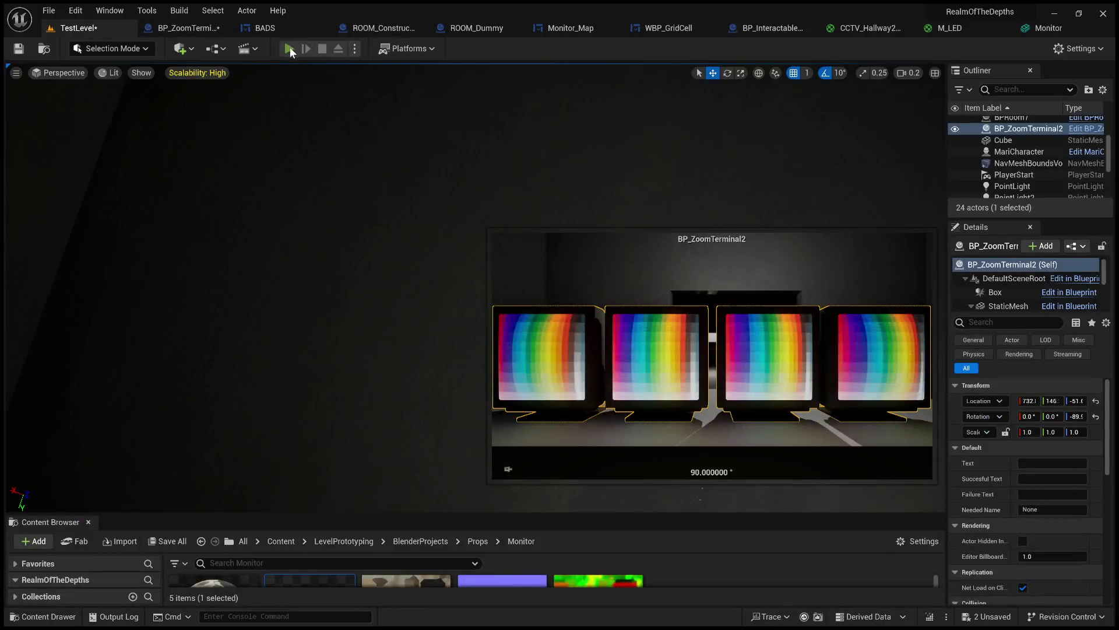
left_click(289, 47)
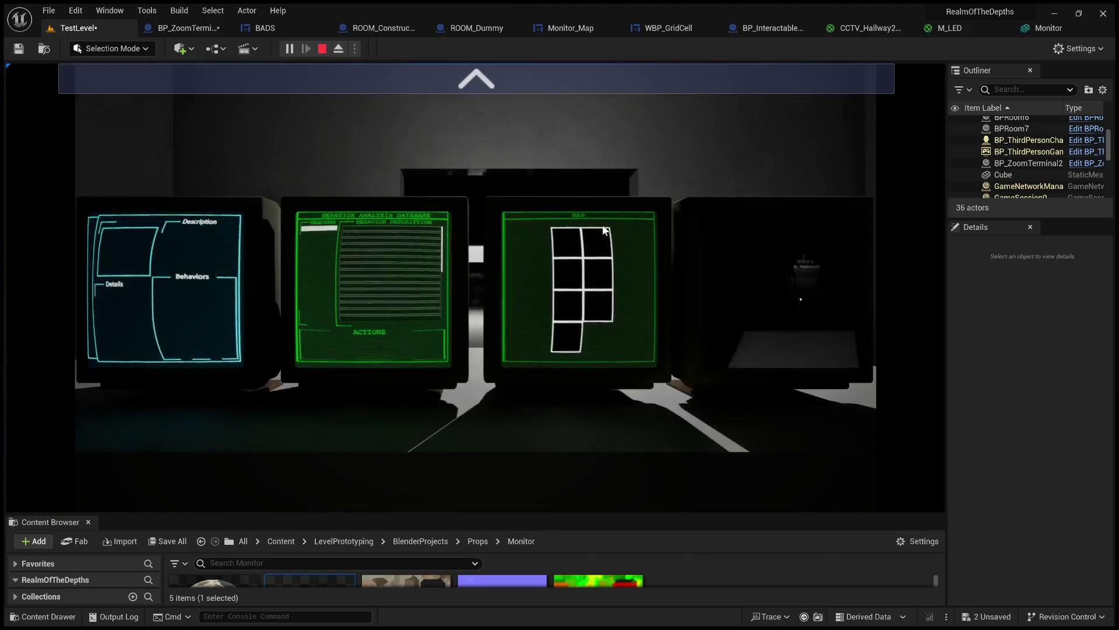
scroll(373, 266, "down", 5)
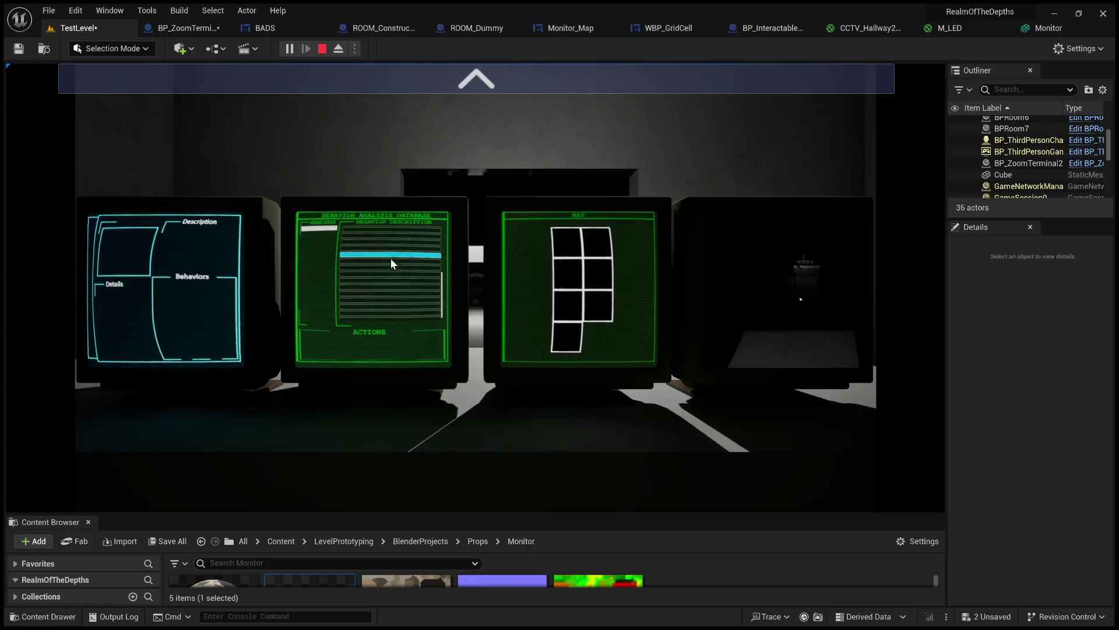
left_click(450, 84)
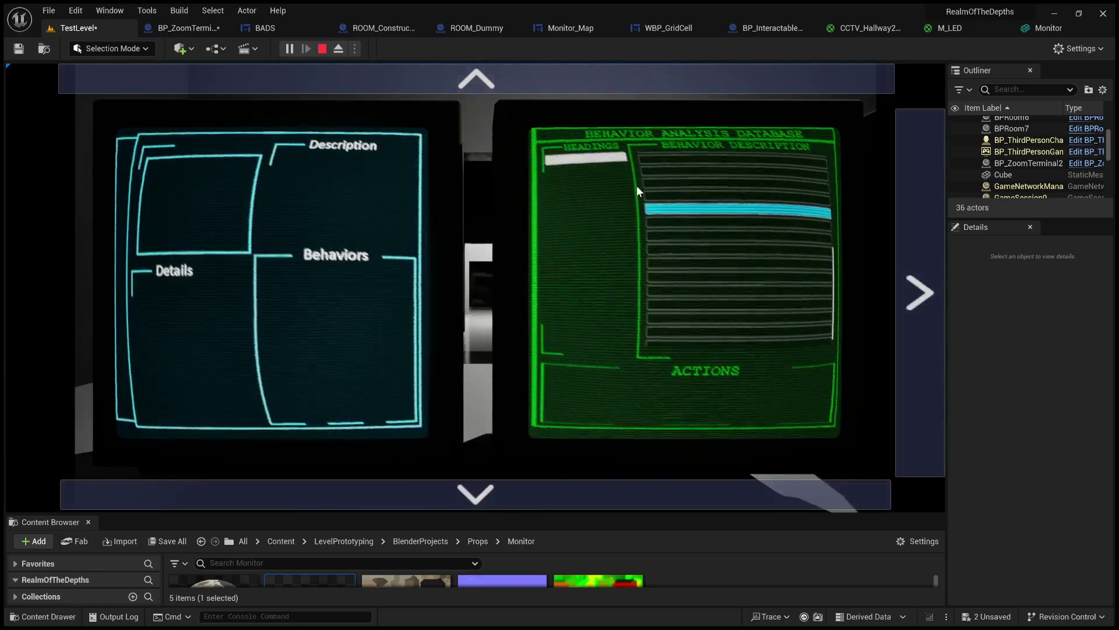
scroll(637, 189, "up", 2)
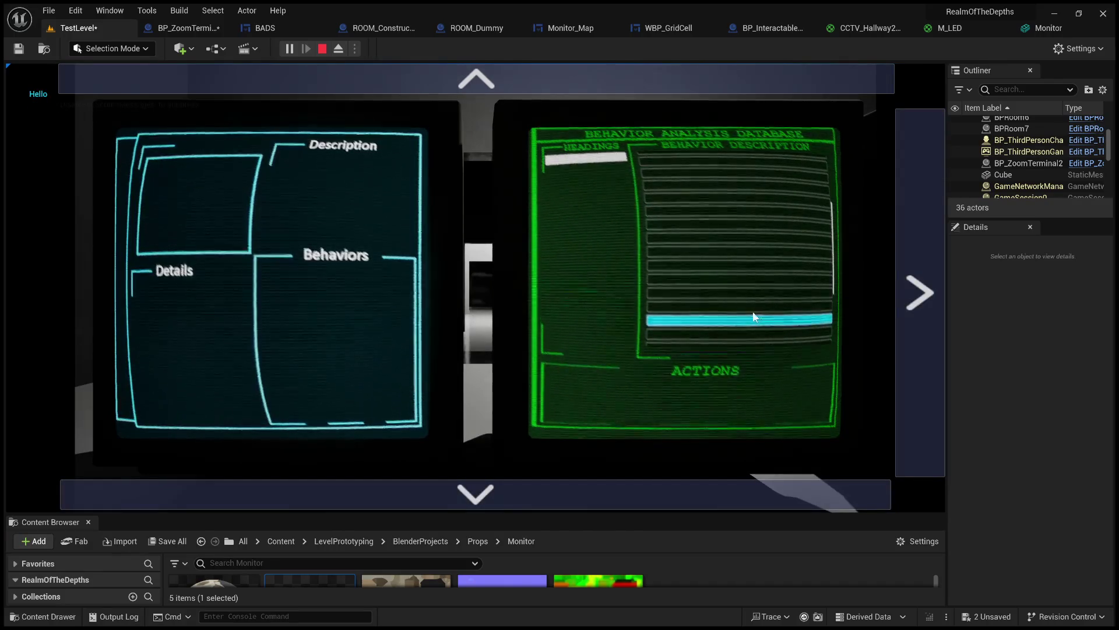
scroll(744, 315, "down", 2)
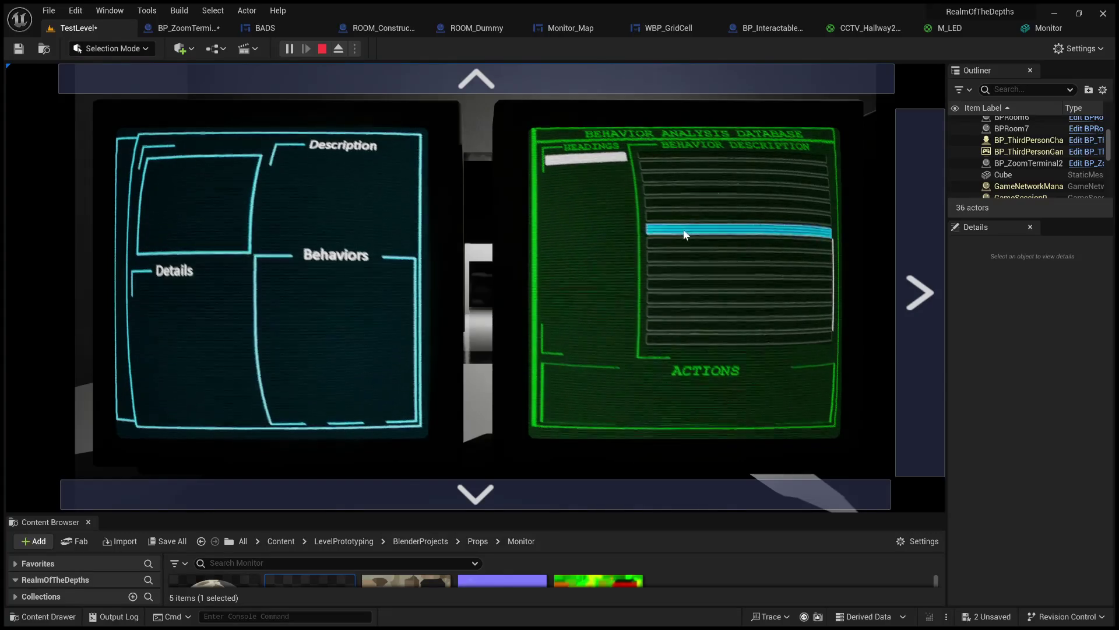
left_click(596, 162)
left_click(585, 163)
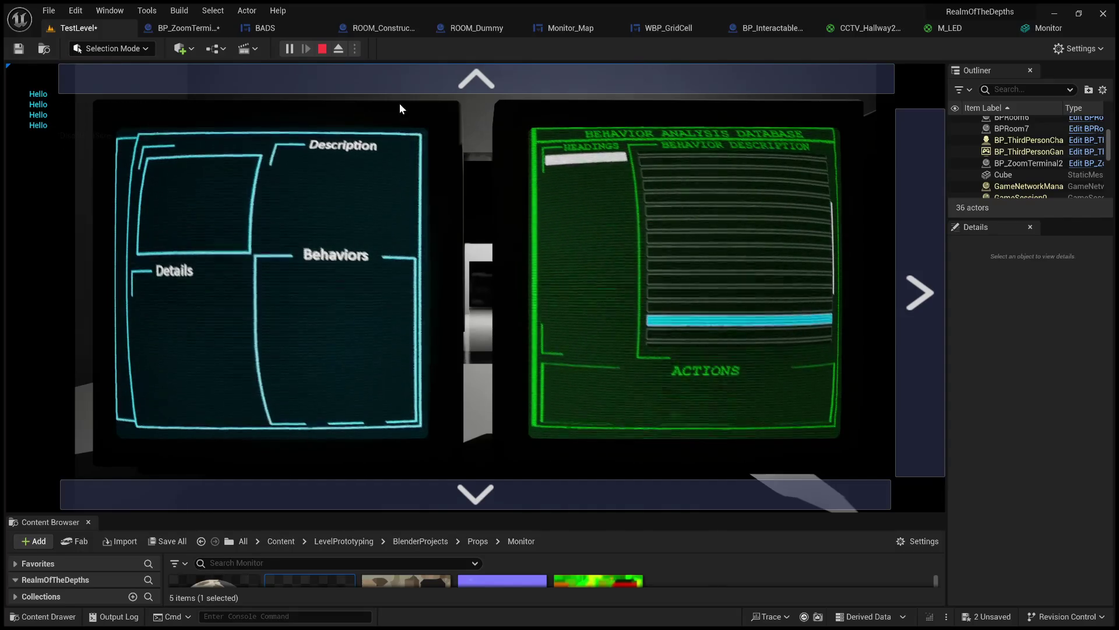
left_click(324, 50)
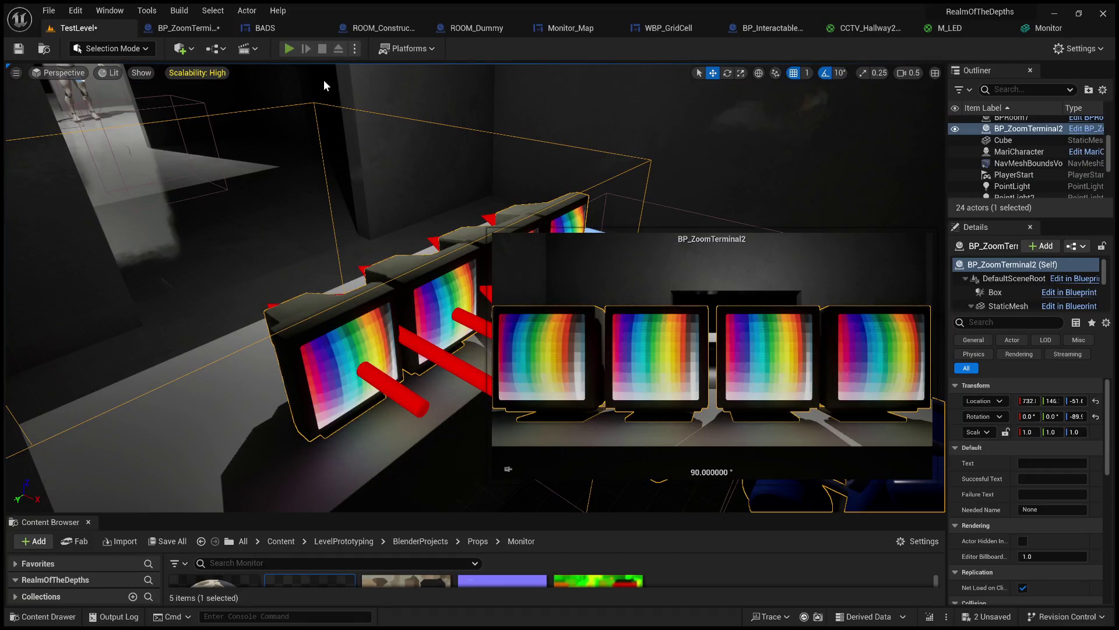
key("alt+p")
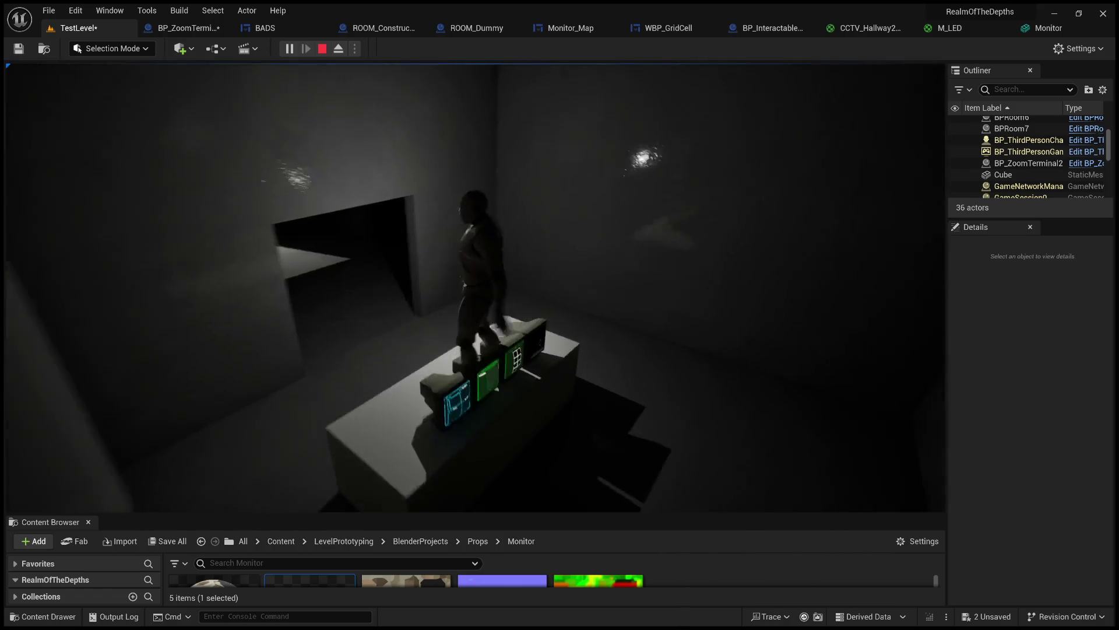
key("Escape")
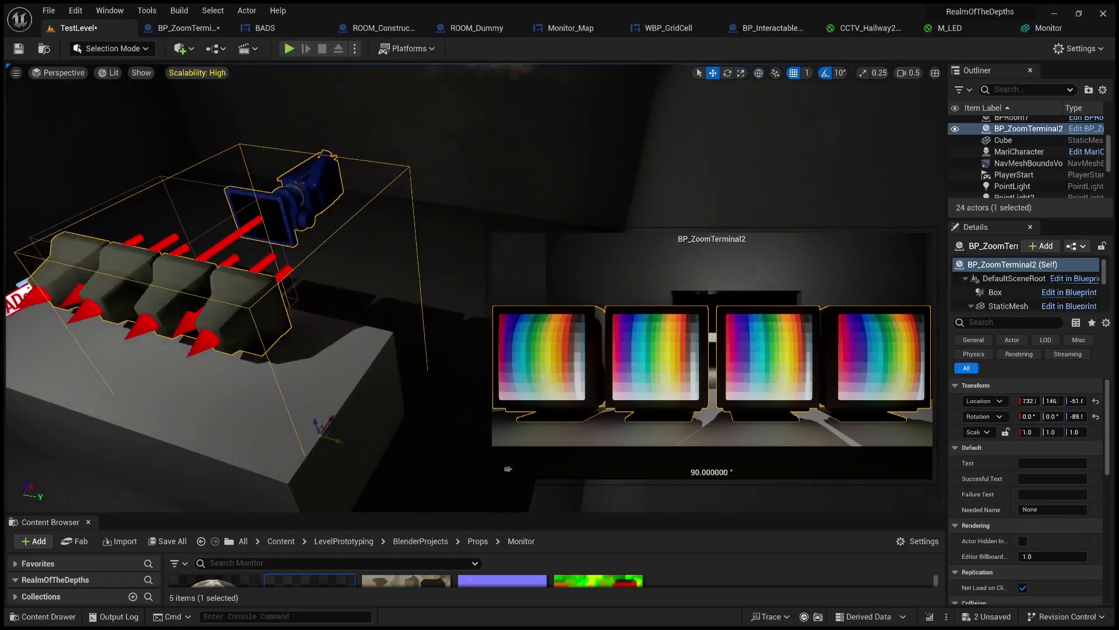
left_click_drag(368, 256, 151, 76)
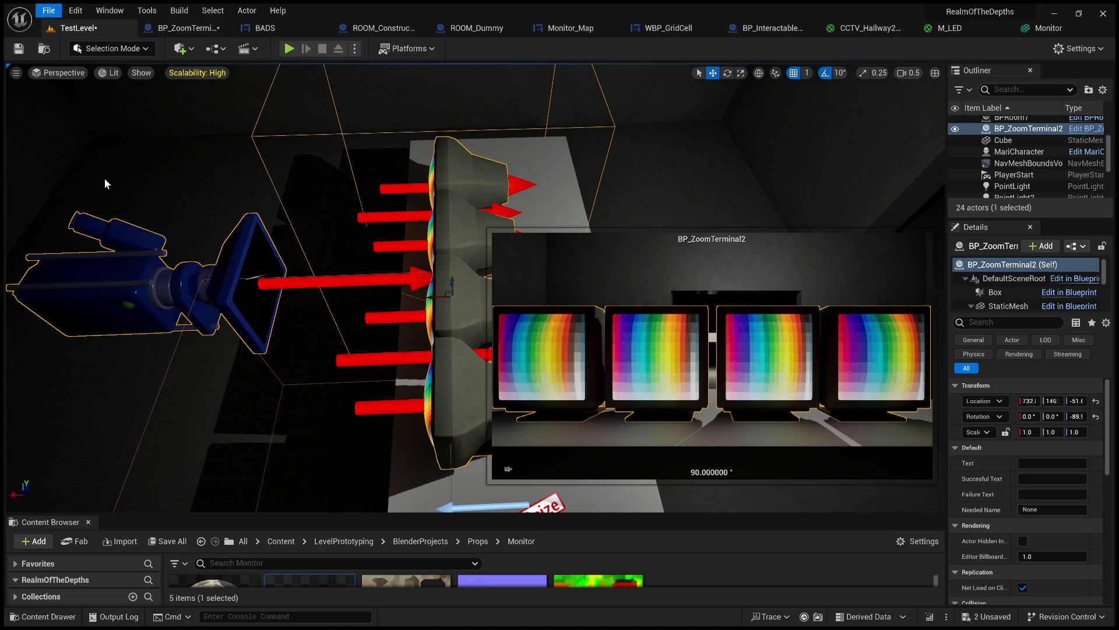
key("ctrl+shift+s")
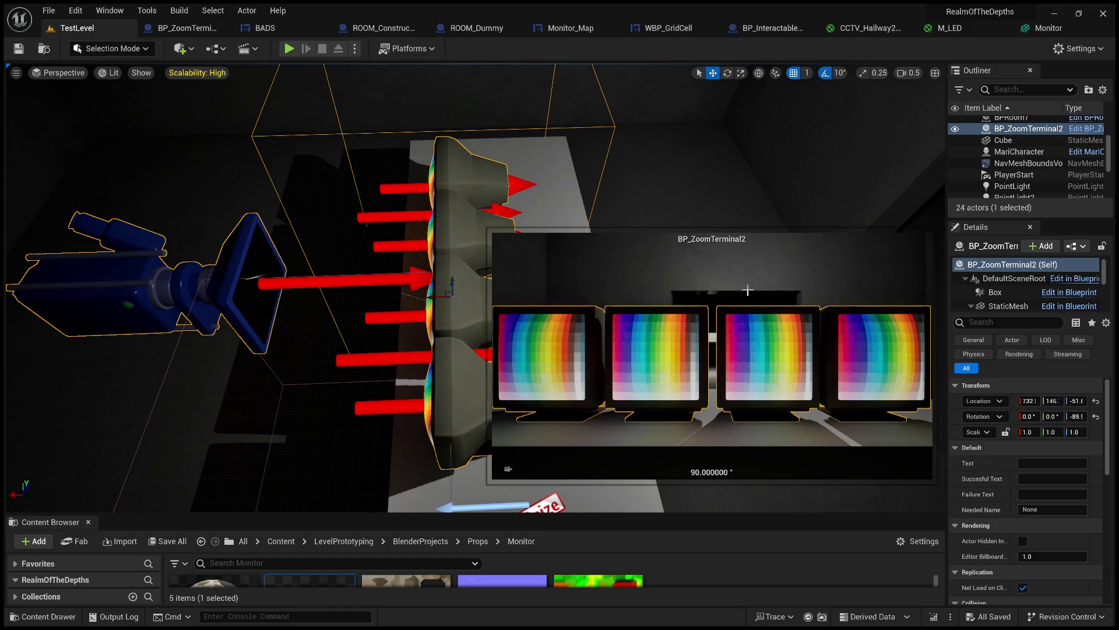
- Play the level and click the top-left, third-row and bottom map cells
left_click(290, 49)
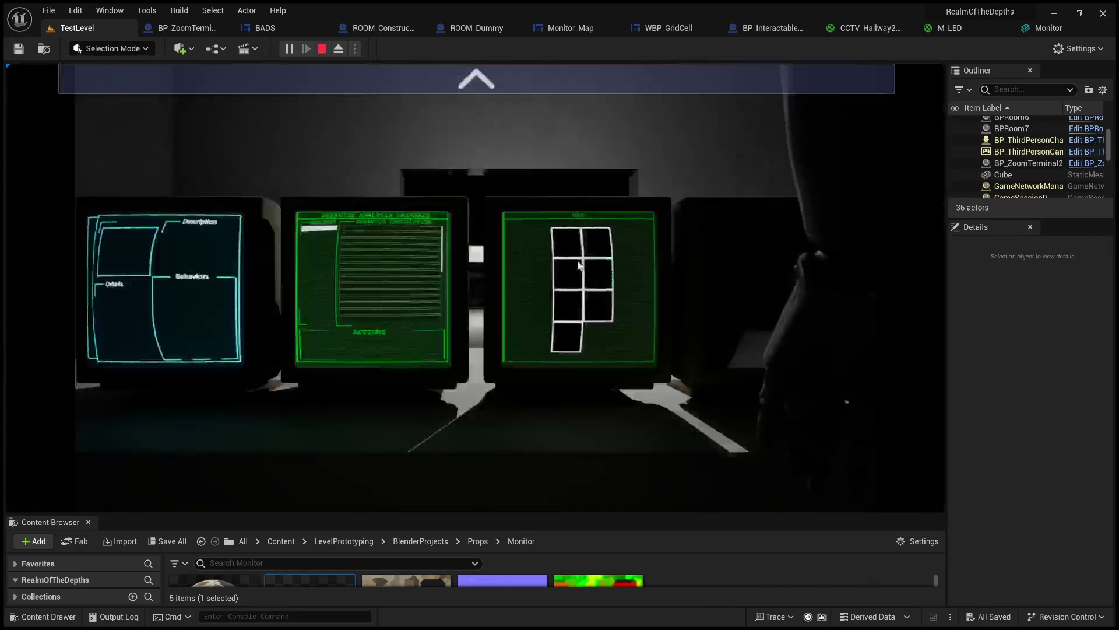
left_click(567, 240)
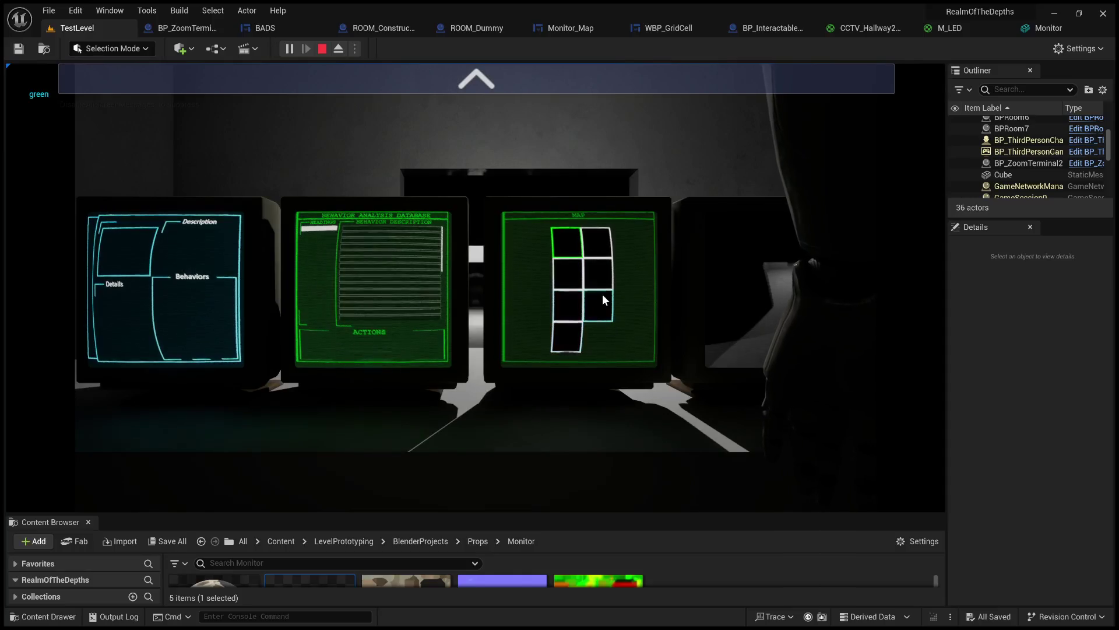
left_click(576, 312)
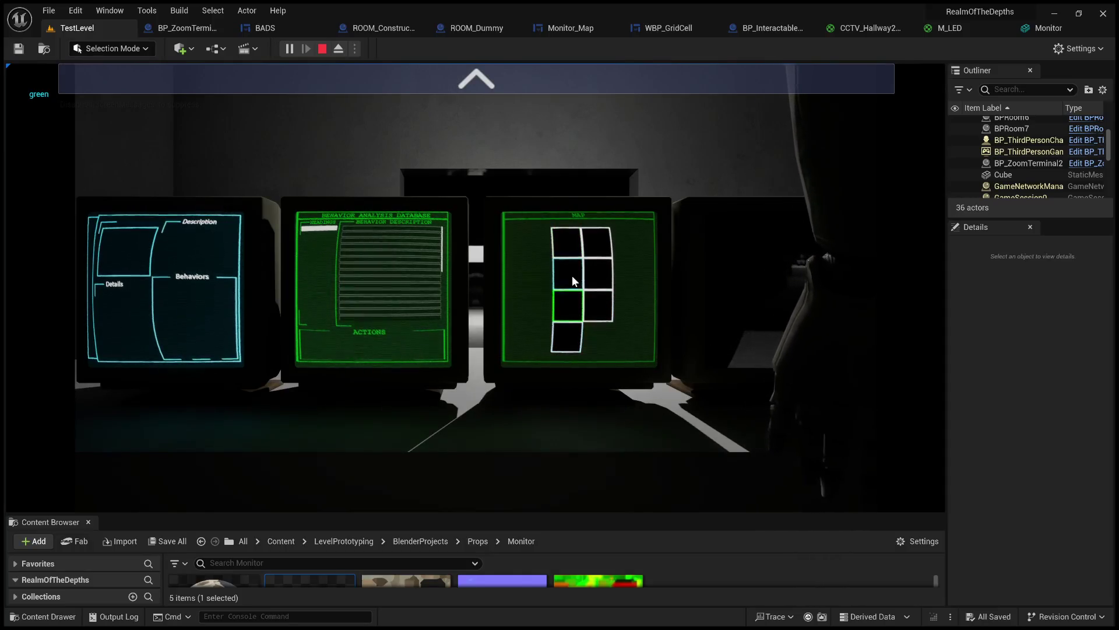
left_click(568, 334)
- Scroll the Behavior Description list, click rows including the bottom one, then stop
left_click(381, 274)
scroll(395, 271, "down", 3)
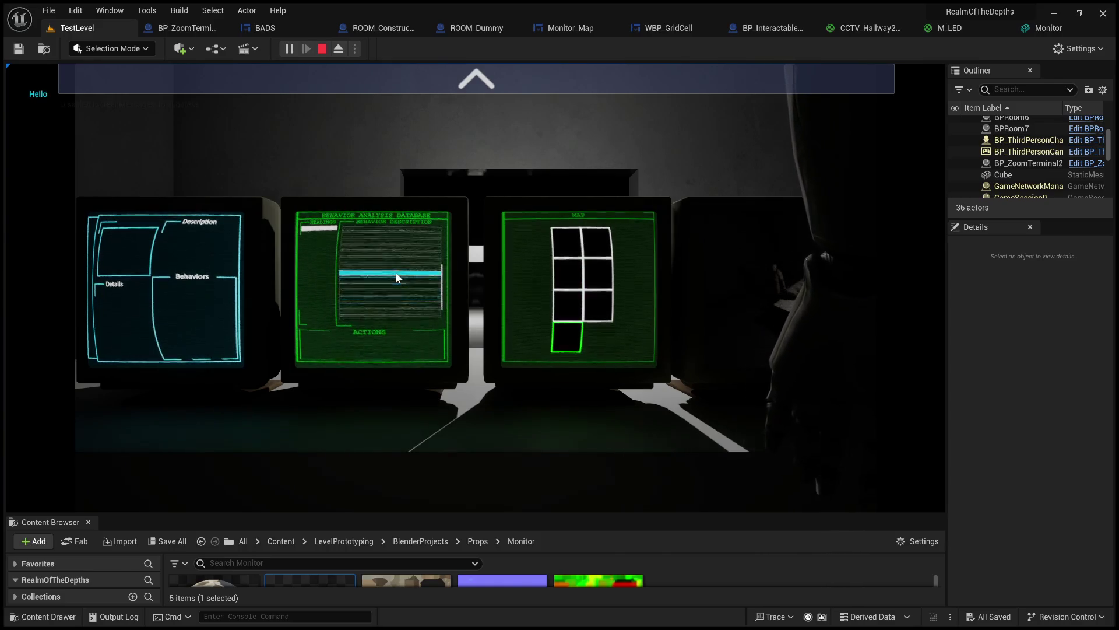
left_click(322, 230)
scroll(396, 261, "up", 3)
scroll(396, 265, "down", 2)
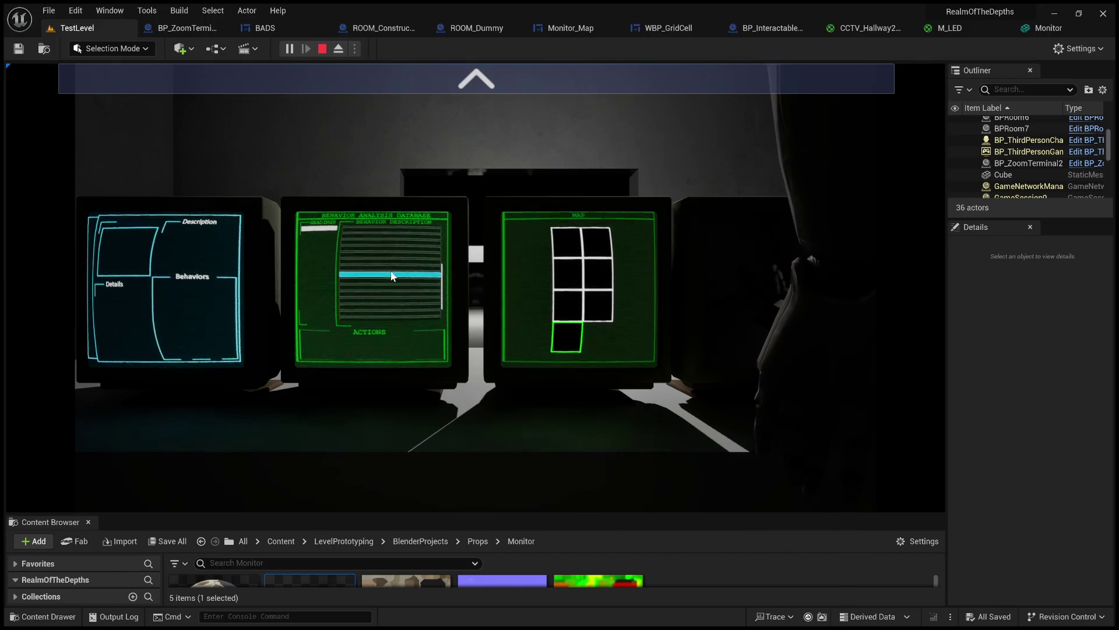
left_click(318, 232)
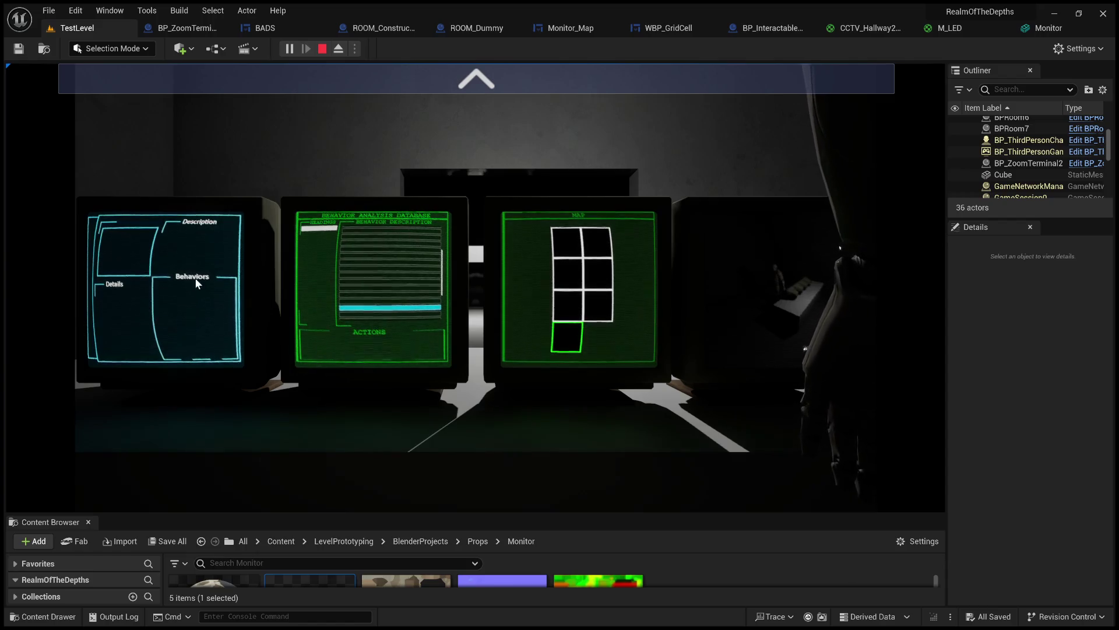
left_click(323, 48)
scroll(440, 175, "down", 5)
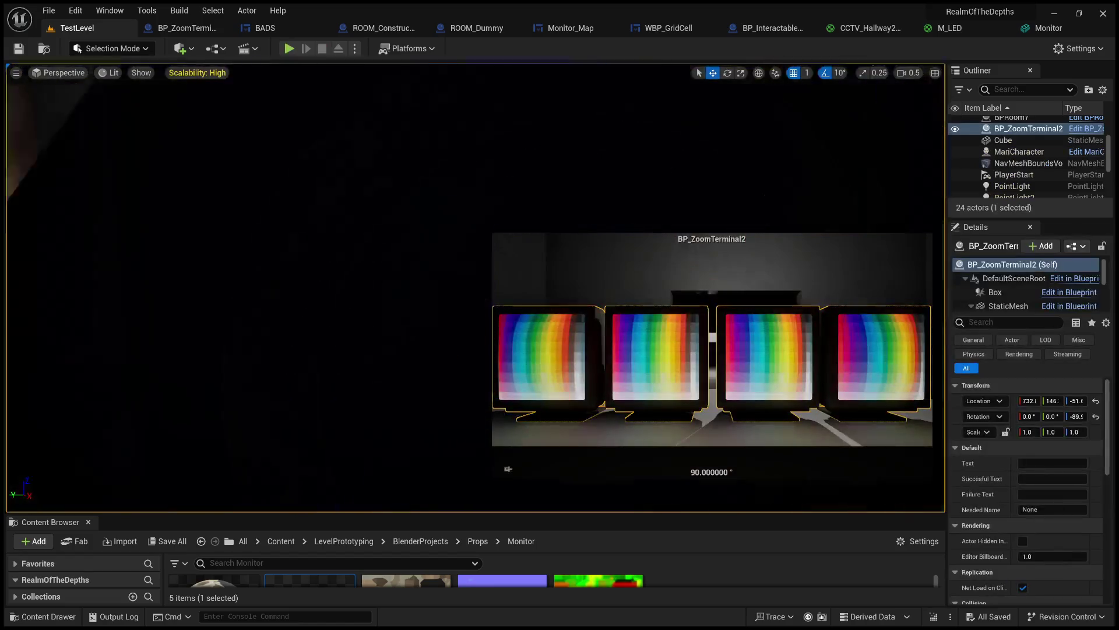